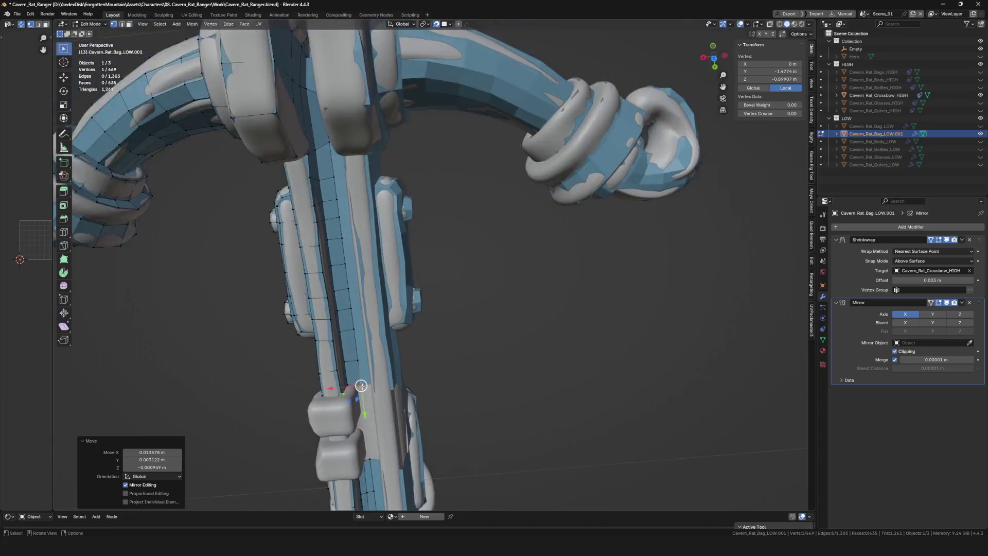
- Merge the vertex where the grip meets the ring onto its neighbour with Alt+A
left_click(355, 391)
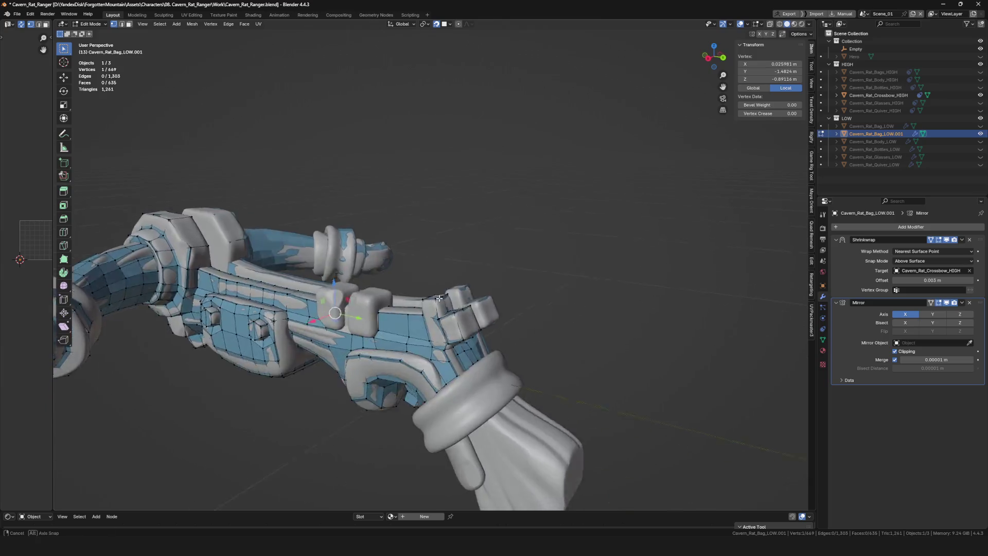
scroll(442, 317, "up", 4)
left_click(434, 319)
left_click(425, 313)
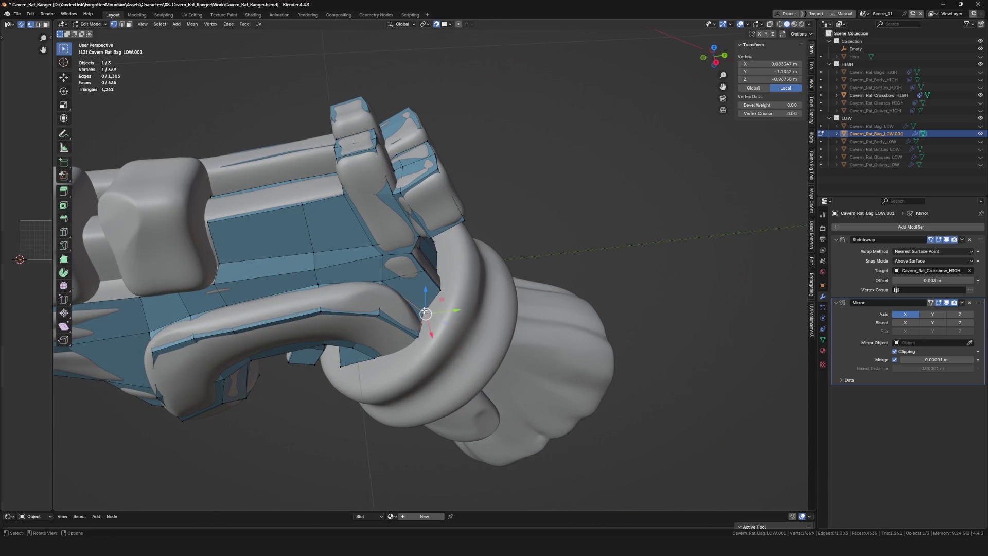
left_click(439, 331)
key("alt+a")
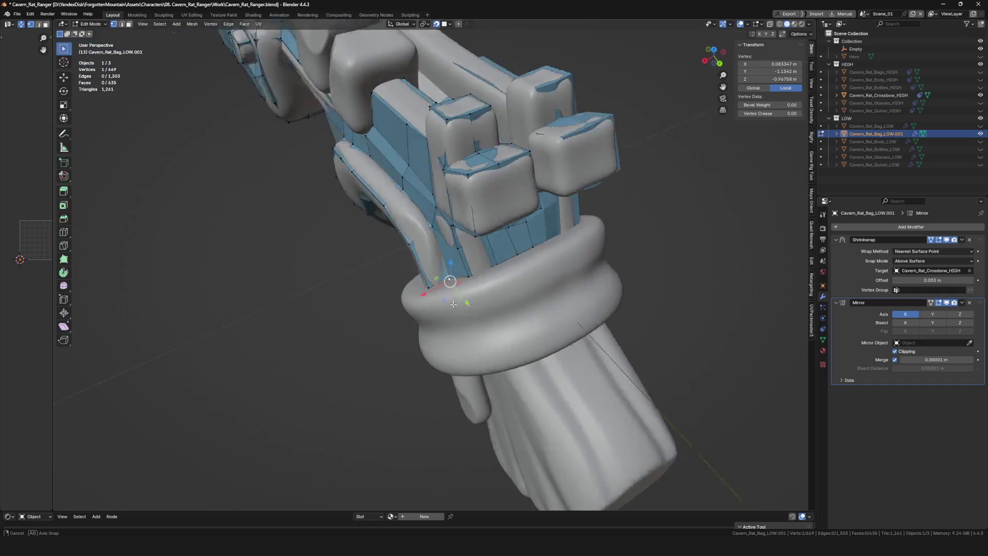
- Extrude a new vertex from the lower rim edge and place it on the rim
left_click(544, 269)
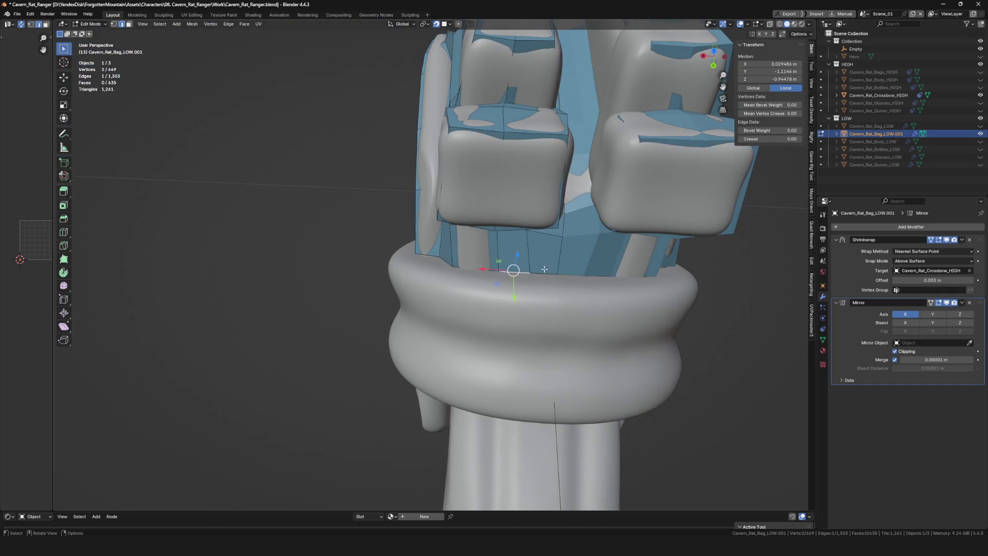
left_click(531, 297)
key("1")
left_click(531, 296)
key("e")
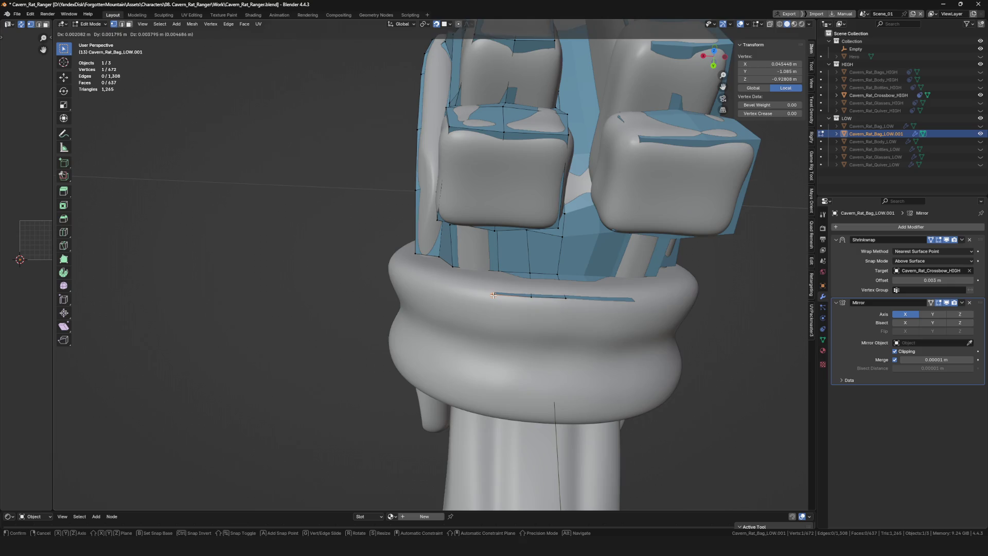
mouse_move(496, 267)
middle_mouse_down()
mouse_move(455, 313)
mouse_move(448, 302)
mouse_move(415, 306)
middle_mouse_up()
left_click(457, 319)
left_click(417, 361)
- Move grip vertices so the low-poly mesh hugs the high-poly surface
mouse_move(418, 362)
middle_mouse_down()
mouse_move(389, 400)
mouse_move(448, 296)
middle_mouse_up()
left_click(401, 400)
key("g")
left_click(413, 357)
scroll(412, 357, "down", 2)
middle_click_drag(412, 357, 543, 256)
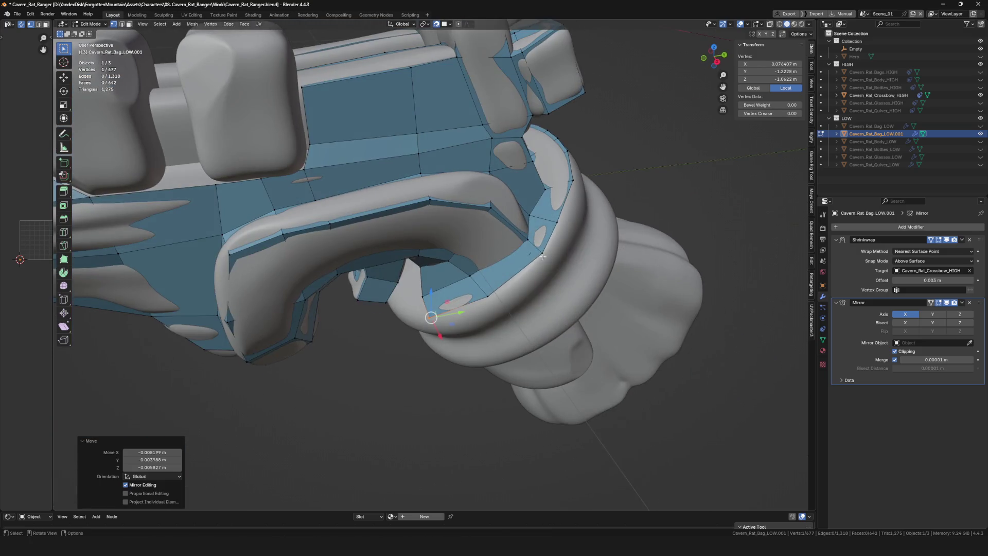
left_click(521, 274)
key("g")
left_click(559, 222)
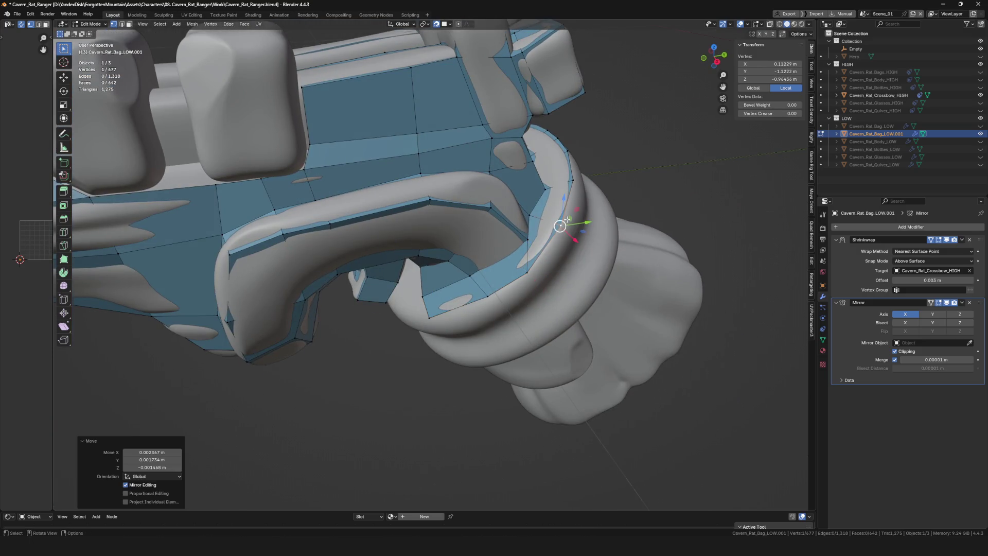
- Reposition more ring vertices onto the grip's high-poly surface
mouse_move(558, 221)
middle_mouse_down()
mouse_move(593, 174)
mouse_move(574, 180)
mouse_move(589, 159)
middle_mouse_up()
key("g")
left_click(594, 174)
left_click(574, 180)
left_click(565, 195)
key("g")
left_click(586, 154)
- Select the edge loop along the cuff
scroll(586, 157, "up", 2)
scroll(590, 160, "down", 4)
left_click(504, 260, "alt")
mouse_move(504, 260)
middle_mouse_down()
mouse_move(410, 344)
mouse_move(497, 350)
mouse_move(606, 280)
mouse_move(591, 375)
mouse_move(520, 410)
mouse_move(475, 305)
middle_mouse_up()
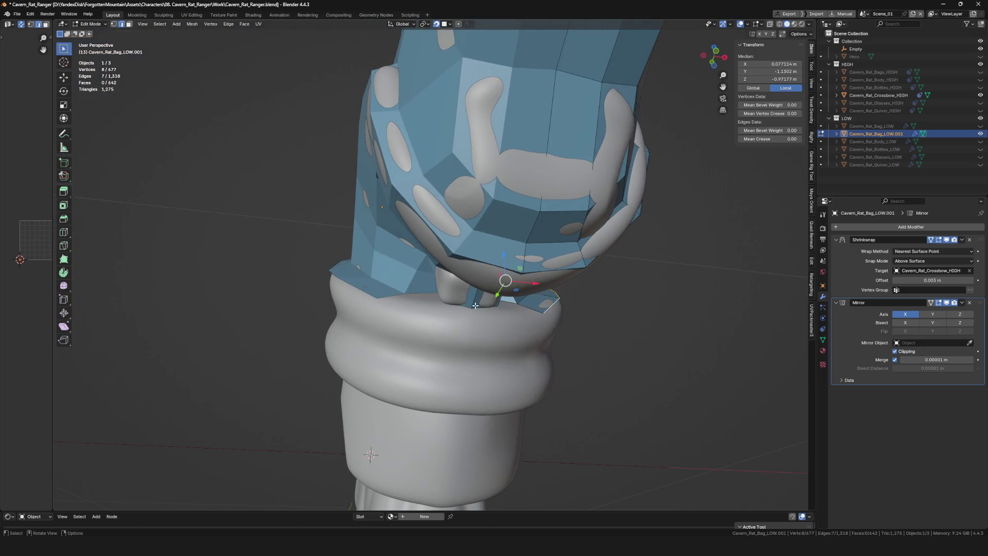
- Select two lower-rim vertices and move them onto the grip
mouse_move(546, 337)
middle_mouse_down()
mouse_move(509, 330)
mouse_move(513, 315)
mouse_move(486, 348)
middle_mouse_up()
left_click(513, 315)
left_click(470, 325)
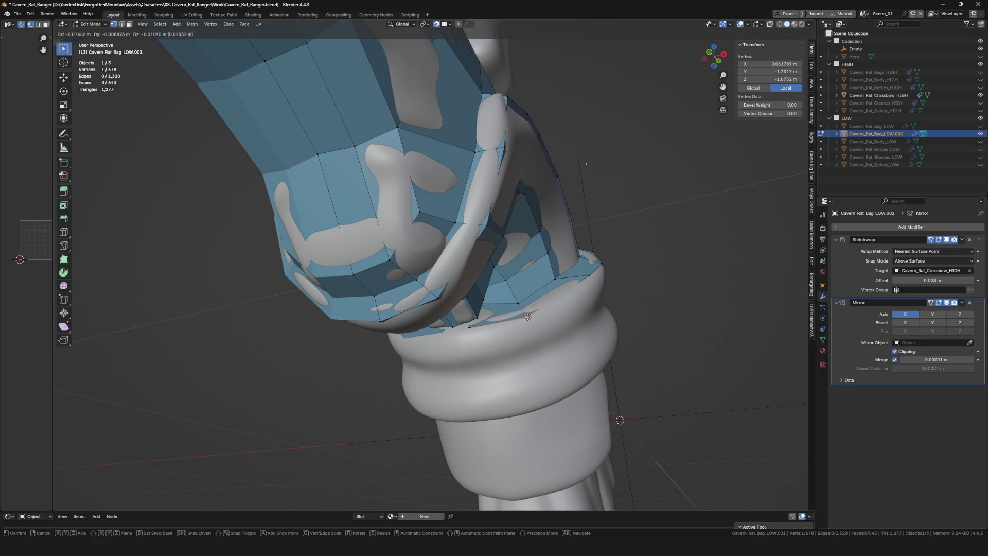
left_click(517, 303, "shift")
mouse_move(517, 303)
middle_mouse_down()
mouse_move(494, 328)
mouse_move(535, 370)
middle_mouse_up()
left_click(478, 356)
- Slide a rim vertex along the X axis twice to fit the ring
left_click(512, 328)
key("g")
key("x")
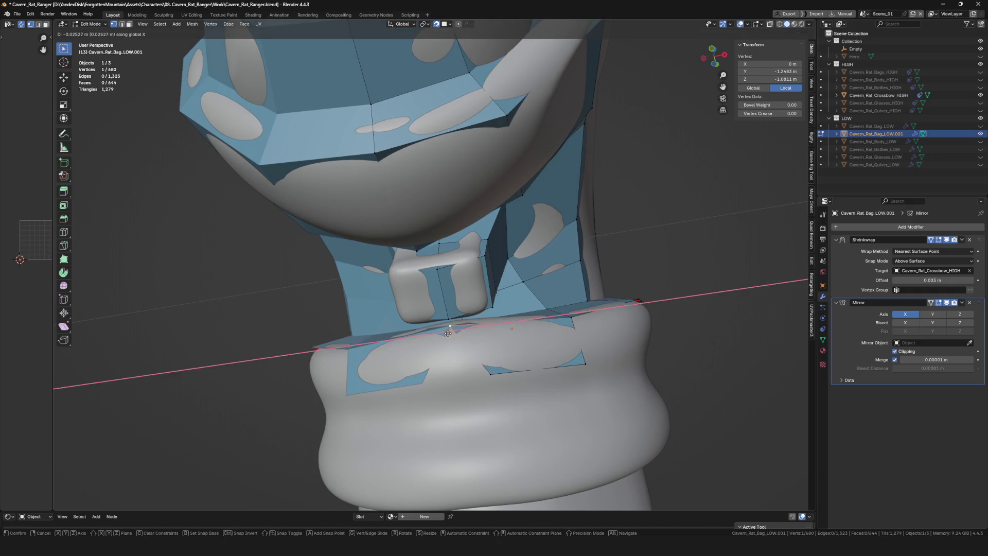
left_click(447, 333)
key("g")
key("x")
left_click(463, 340)
middle_click_drag(463, 340, 528, 320)
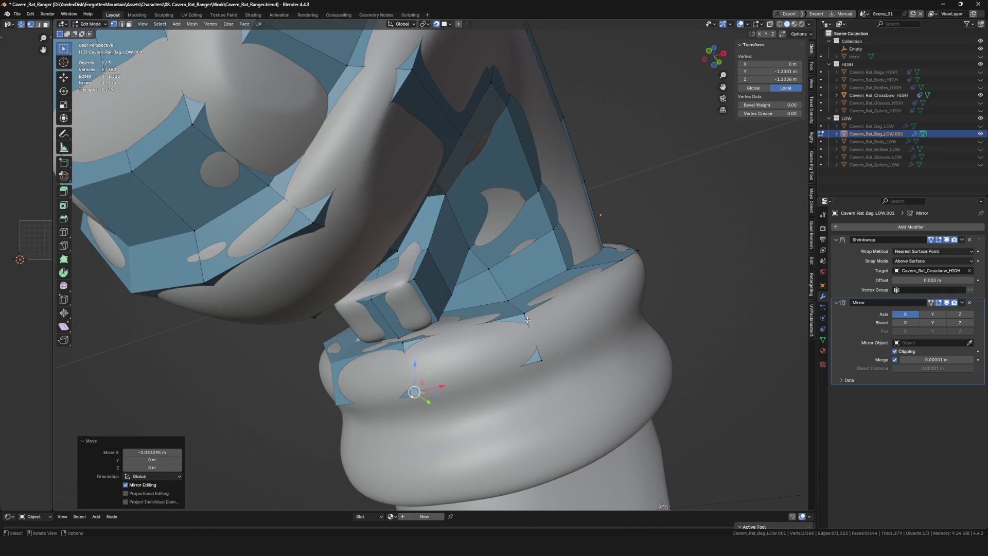
left_click(510, 318)
left_click(521, 364)
middle_click_drag(521, 363, 525, 341)
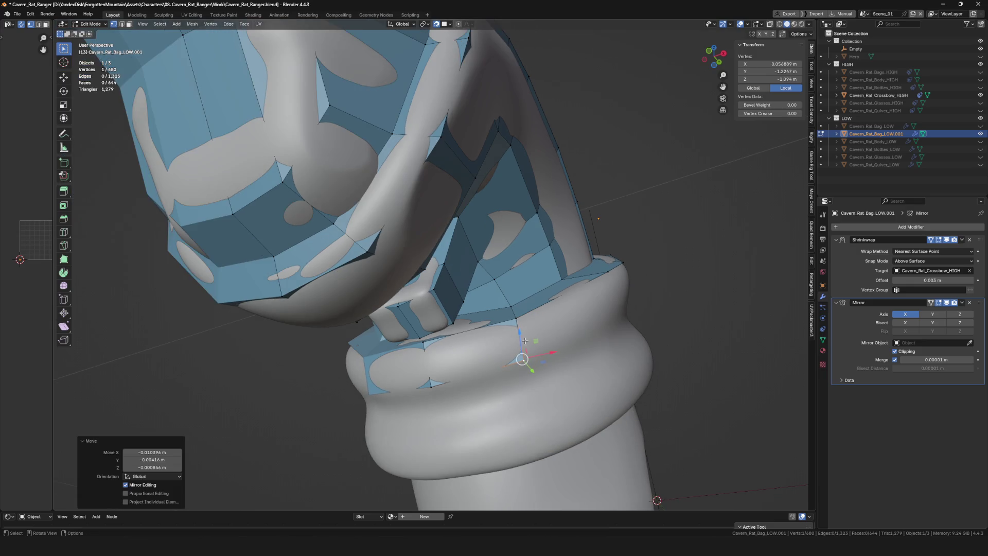
- Move more vertices and nudge them onto the ring surface
key("g")
mouse_move(575, 317)
middle_mouse_down()
mouse_move(591, 310)
mouse_move(587, 286)
middle_mouse_up()
left_click(594, 310)
left_click(588, 293)
left_click_drag(580, 292, 583, 291)
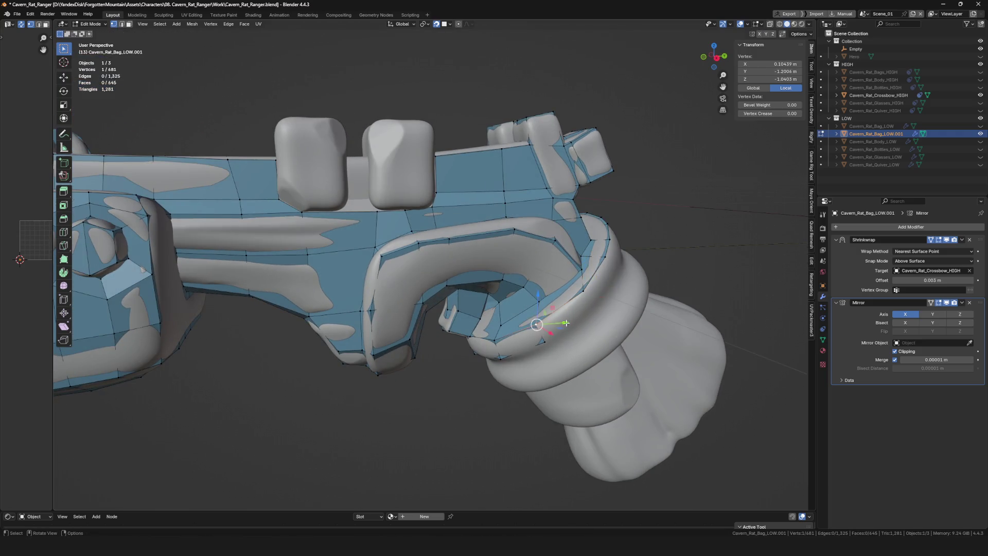
mouse_move(536, 324)
middle_mouse_down()
mouse_move(578, 315)
mouse_move(620, 288)
middle_mouse_up()
- Add a new vertex on the ring and pull it along the band
left_click(591, 313)
mouse_move(620, 288)
left_mouse_down()
mouse_move(630, 283)
mouse_move(621, 287)
left_mouse_up()
key("shift+space")
key("t")
middle_click_drag(621, 287, 664, 250)
- Place further new vertices around the grip's ring band
left_click(641, 260)
left_click_drag(668, 247, 673, 243)
left_click(674, 251)
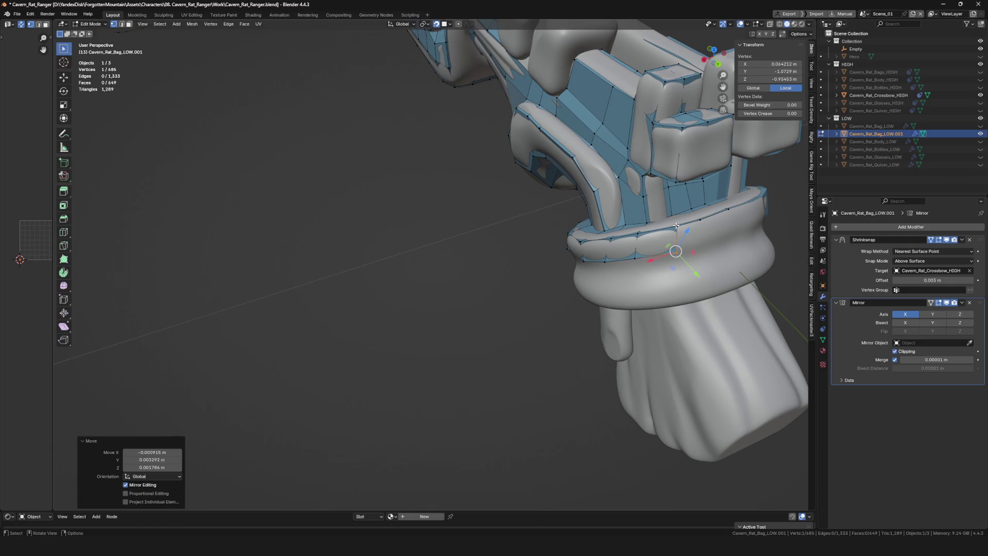
middle_click_drag(674, 250, 702, 243)
mouse_move(702, 243)
left_mouse_down()
mouse_move(728, 236)
mouse_move(702, 242)
left_mouse_up()
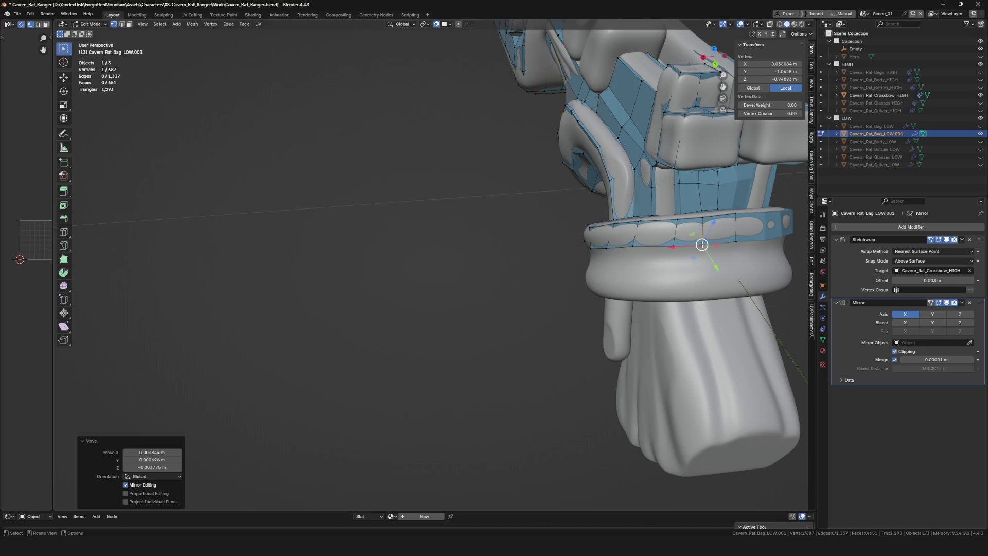
mouse_move(701, 242)
middle_mouse_down()
mouse_move(634, 273)
mouse_move(581, 270)
middle_mouse_up()
scroll(580, 270, "up", 4)
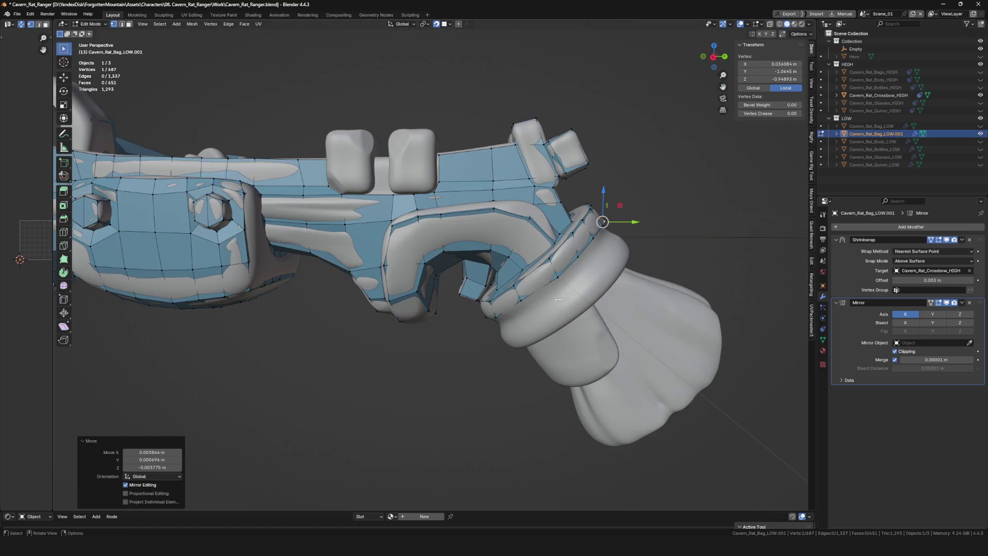
scroll(580, 270, "up", 3)
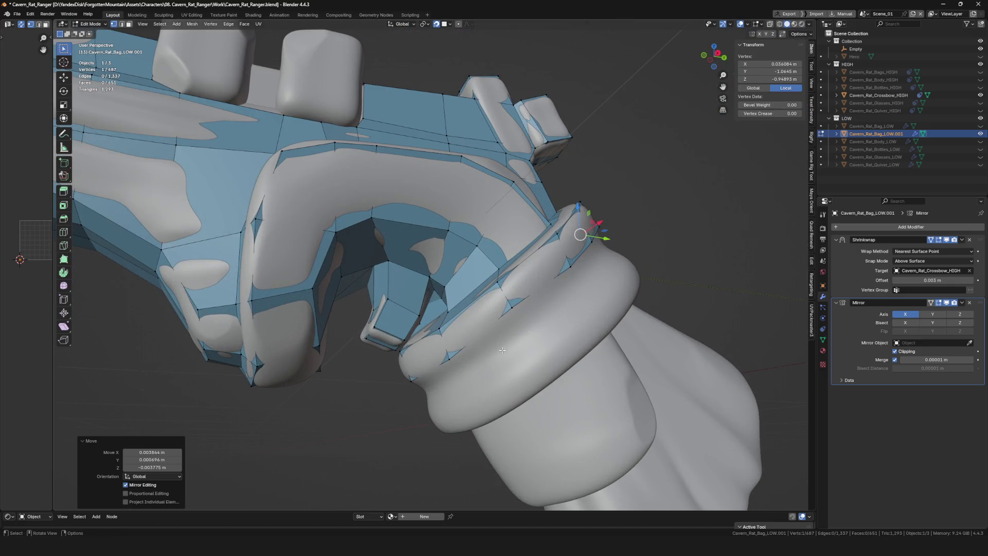
scroll(502, 349, "down", 10)
scroll(583, 315, "up", 3)
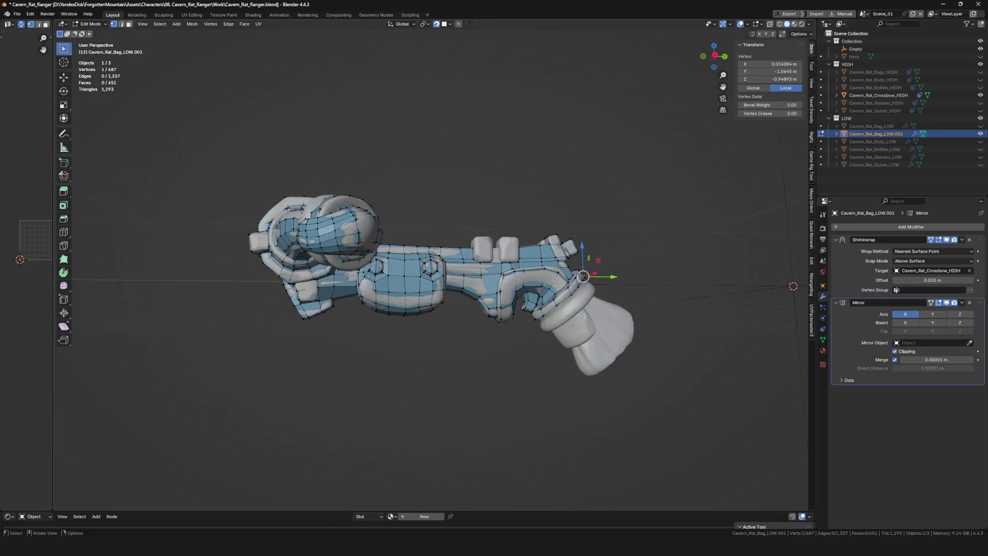
scroll(583, 315, "up", 5)
- Extrude the ring edge loop outward over the collar
left_click(508, 322, "alt")
mouse_move(509, 322)
middle_mouse_down()
mouse_move(584, 338)
mouse_move(468, 350)
mouse_move(478, 334)
mouse_move(379, 360)
mouse_move(548, 305)
mouse_move(536, 285)
mouse_move(514, 346)
mouse_move(453, 342)
mouse_move(433, 311)
mouse_move(453, 343)
middle_mouse_up()
left_click(505, 340)
key("e")
left_click(494, 330)
- Adjust ring vertices and an edge so they sit on the collar
key("1")
left_click(536, 285)
key("2")
left_click(423, 341)
left_click(422, 361)
key("1")
left_click(455, 350)
left_click(440, 313)
left_click(488, 333)
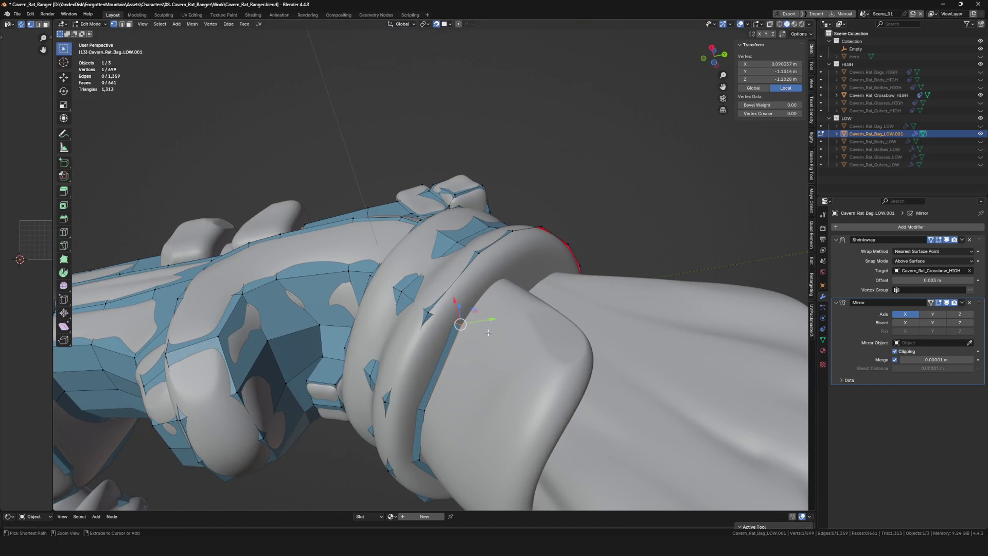
left_click(454, 332)
- Move further vertices onto the collar ring surface
middle_click_drag(455, 331, 471, 315)
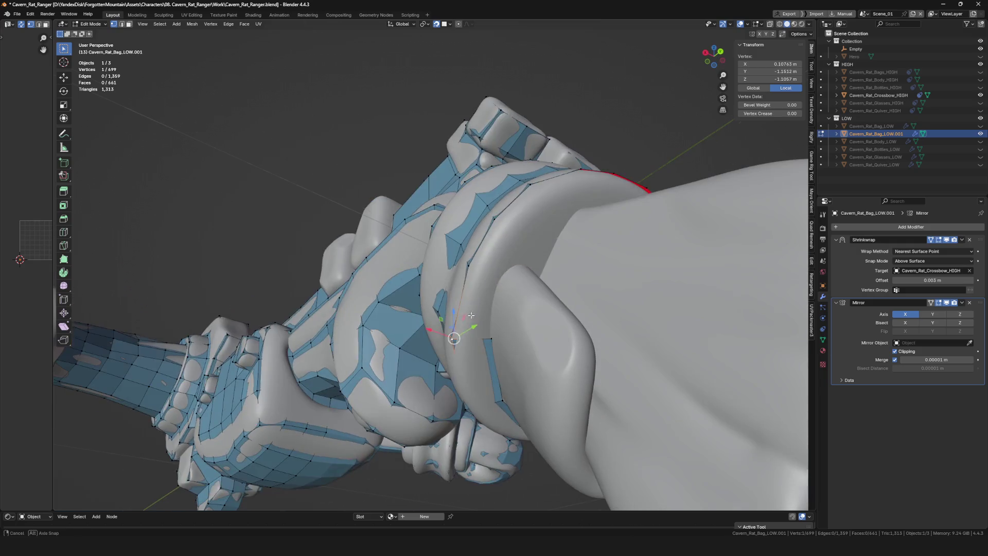
left_click(502, 273)
mouse_move(502, 273)
middle_mouse_down()
mouse_move(474, 277)
mouse_move(434, 253)
middle_mouse_up()
left_click(477, 282)
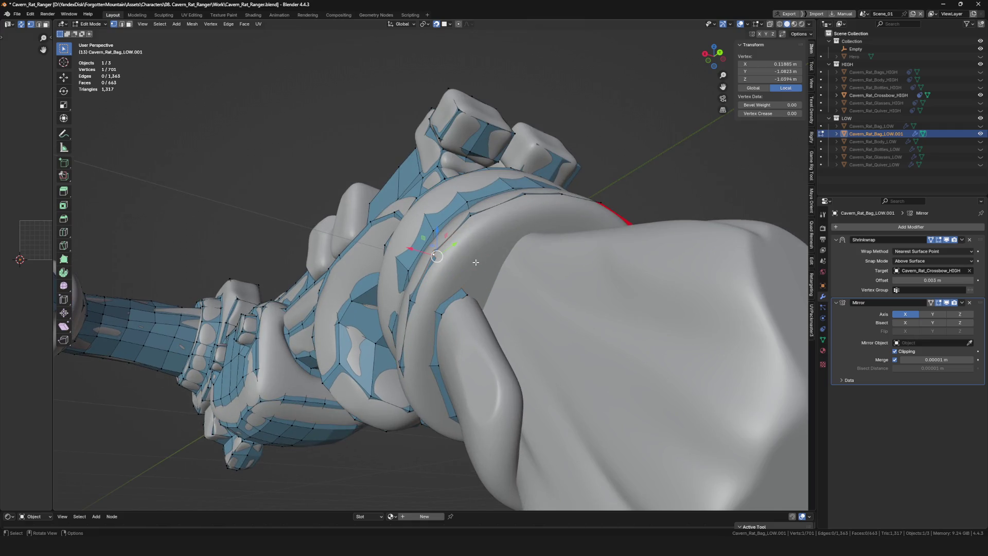
left_click(502, 259)
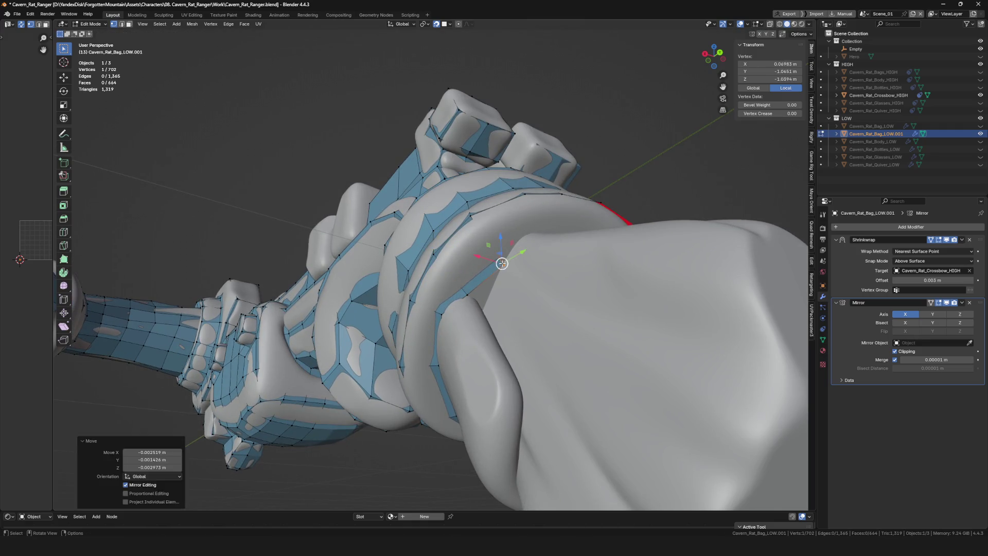
left_click(475, 293)
left_click(484, 307)
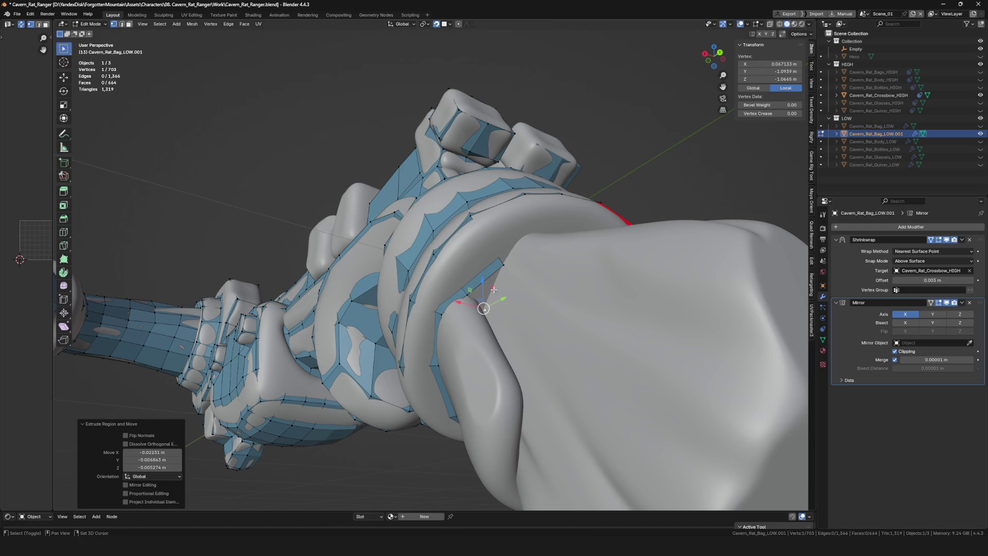
left_click(492, 287, "shift")
mouse_move(531, 283)
middle_mouse_down()
mouse_move(491, 289)
mouse_move(522, 287)
middle_mouse_up()
- Extend new geometry from a ring vertex with Alt+D and place it
left_click(492, 289)
key("g")
left_click(489, 289)
key("alt+d")
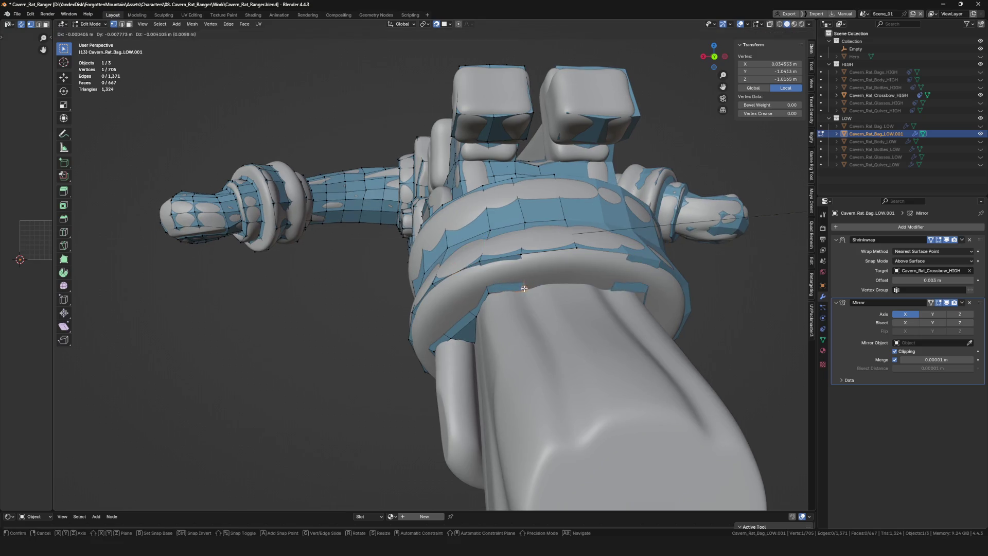
left_click(524, 287)
key("alt+d")
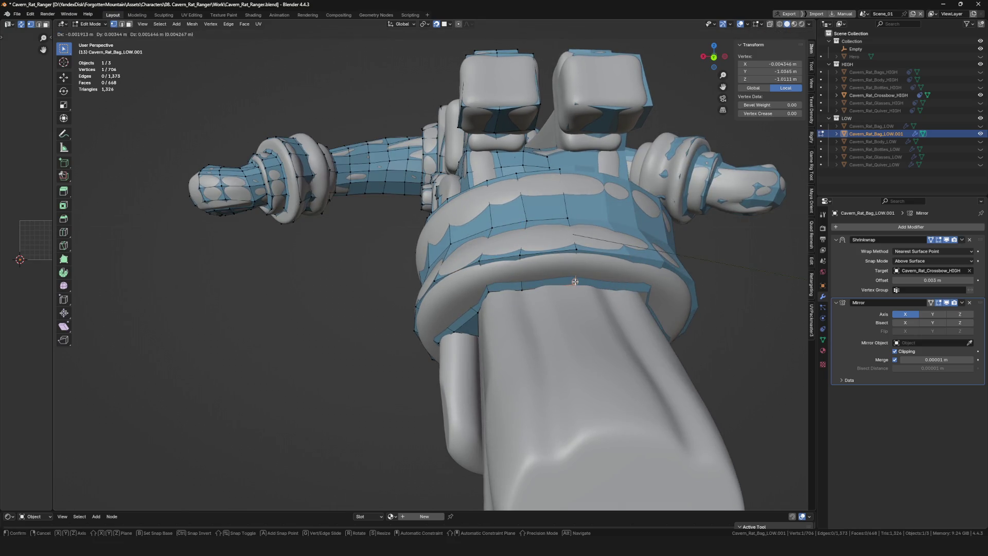
left_click(575, 281)
left_click(521, 289, "shift")
mouse_move(522, 289)
middle_mouse_down()
mouse_move(432, 333)
mouse_move(477, 278)
mouse_move(483, 287)
mouse_move(469, 293)
mouse_move(489, 366)
mouse_move(501, 340)
mouse_move(488, 279)
middle_mouse_up()
left_click(485, 291)
- Extrude a new face from a ring edge down over the cloth wrap
left_click(470, 294, "shift")
key("e")
left_click(527, 392)
left_click(511, 394)
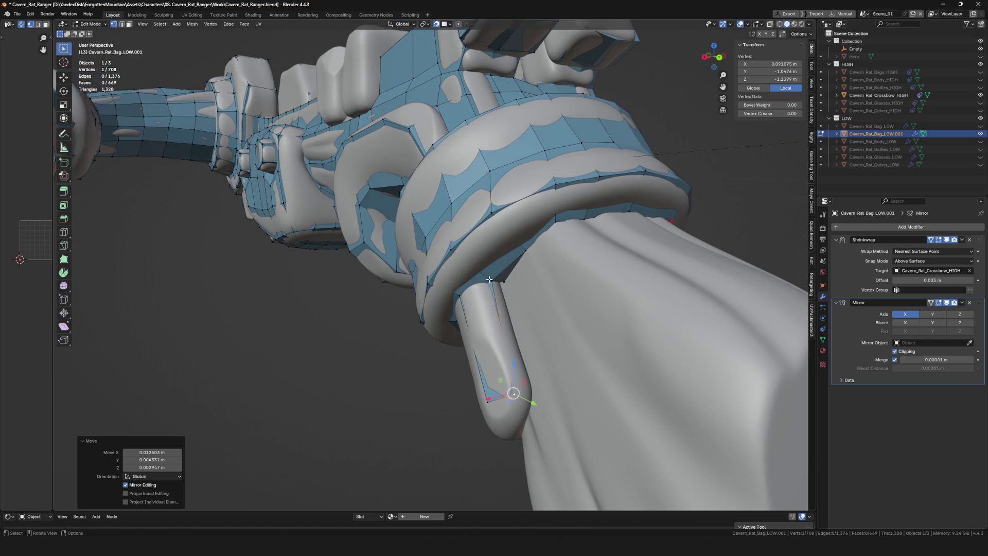
left_click(536, 388)
mouse_move(536, 387)
middle_mouse_down()
mouse_move(520, 390)
mouse_move(469, 331)
mouse_move(476, 342)
mouse_move(525, 347)
mouse_move(483, 346)
mouse_move(482, 333)
middle_mouse_up()
- Add a vertex with Alt+V and extrude another face along the cuff
left_click(455, 308)
left_click(494, 376)
left_click(531, 350)
key("alt+v")
left_click(477, 350)
left_click(420, 363)
mouse_move(421, 363)
middle_mouse_down()
mouse_move(441, 337)
mouse_move(420, 360)
mouse_move(452, 355)
mouse_move(427, 357)
middle_mouse_up()
key("e")
left_click(416, 368)
- Slide a ring vertex along the X axis twice to fit the cuff
left_click(446, 364)
key("g")
key("x")
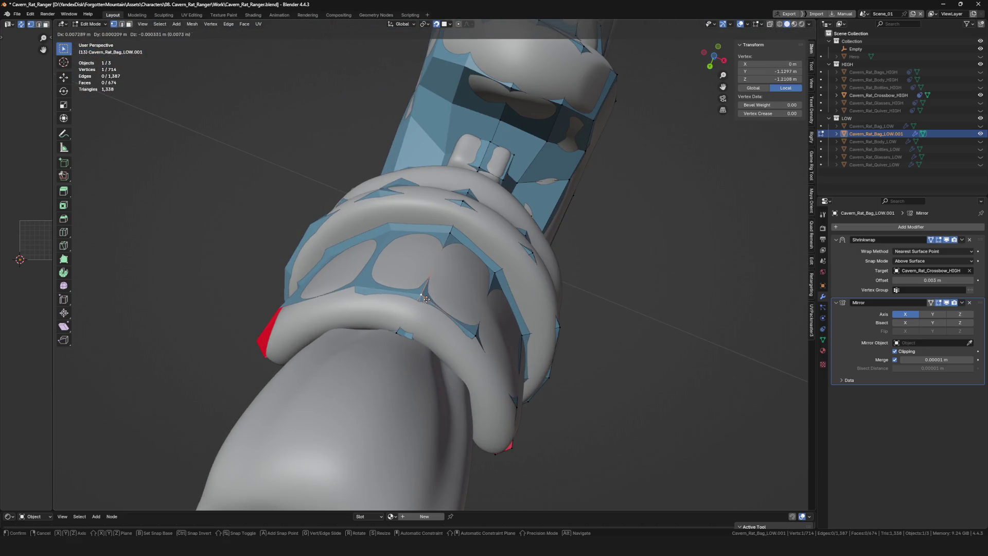
left_click(406, 335)
key("g")
key("x")
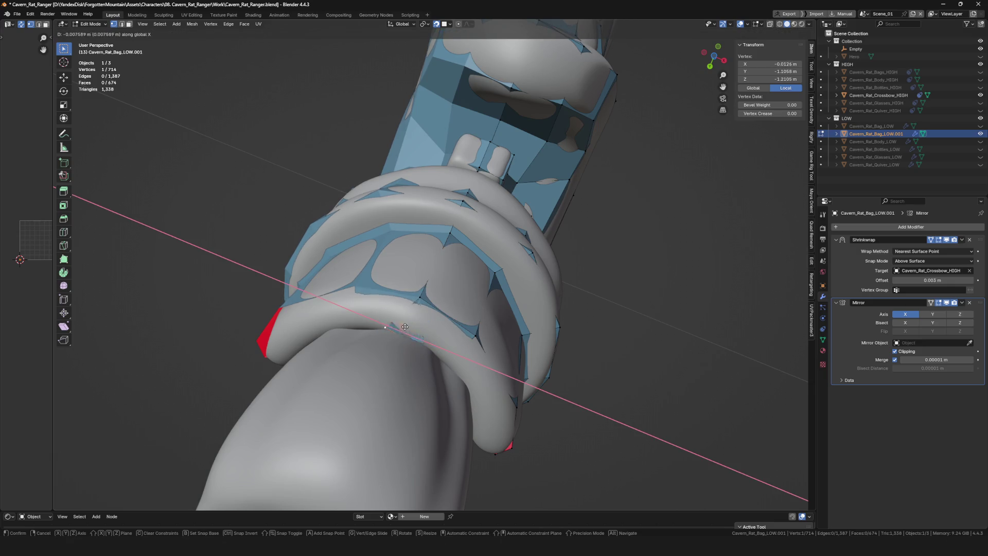
left_click(420, 336)
middle_click_drag(420, 336, 390, 311)
- Reposition a vertex and extend the mesh with new vertices onto the wrapped end
key("g")
left_click(400, 305)
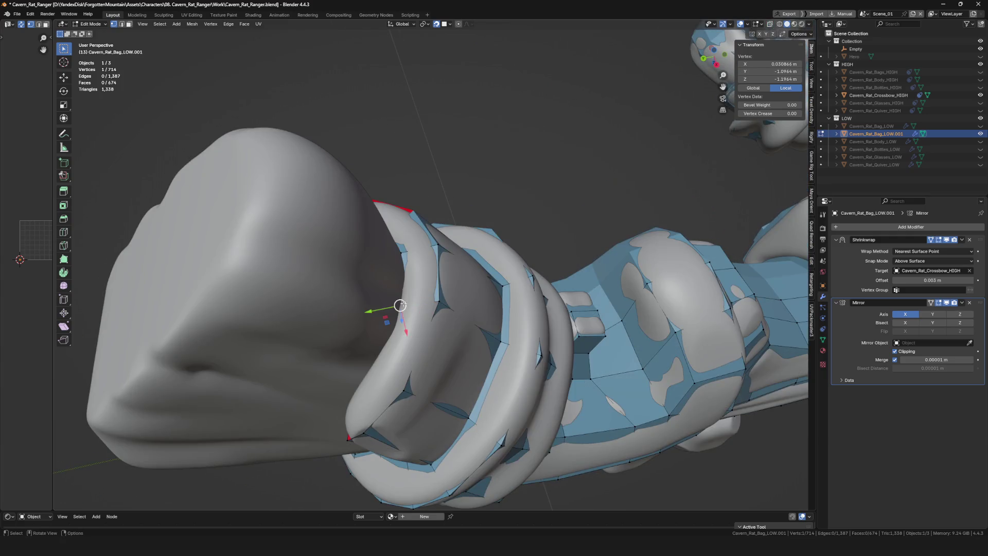
left_click(406, 301)
mouse_move(406, 301)
middle_mouse_down()
mouse_move(453, 288)
mouse_move(457, 329)
mouse_move(490, 326)
mouse_move(528, 383)
mouse_move(511, 361)
middle_mouse_up()
key("alt+v")
left_click(474, 334)
left_click(490, 318, "shift")
left_click(529, 370)
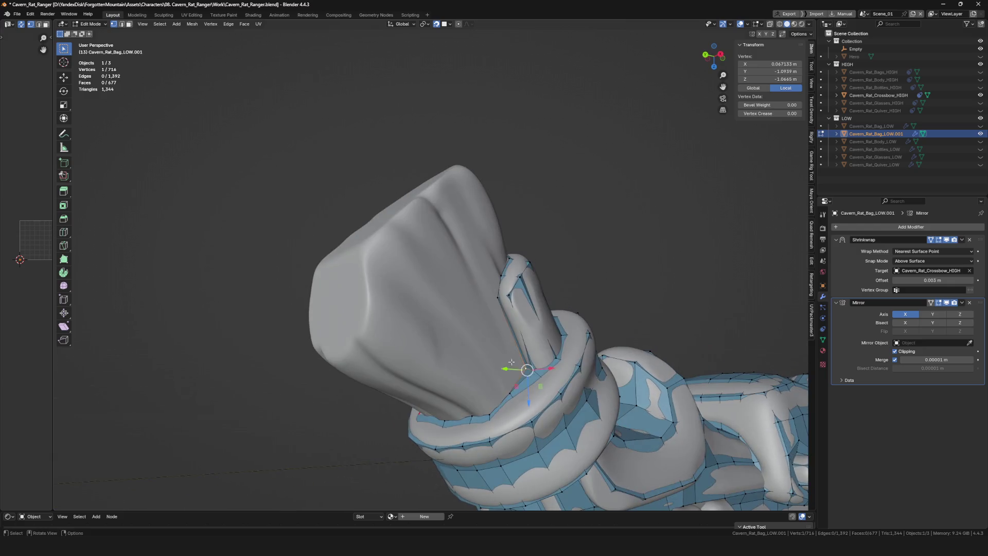
left_click(468, 329)
- Adjust the new vertices to hug the cloth, sliding one along the X axis
middle_click_drag(468, 329, 496, 410)
left_click(454, 345)
left_click(436, 354)
middle_click_drag(437, 355, 495, 395)
left_click(441, 338)
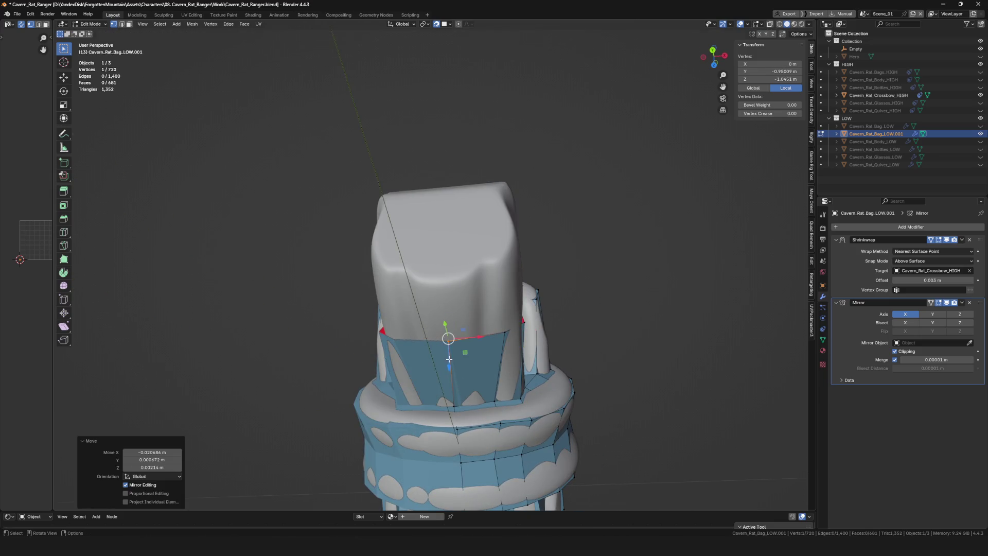
scroll(445, 335, "up", 4)
key("g")
key("x")
left_click(457, 412)
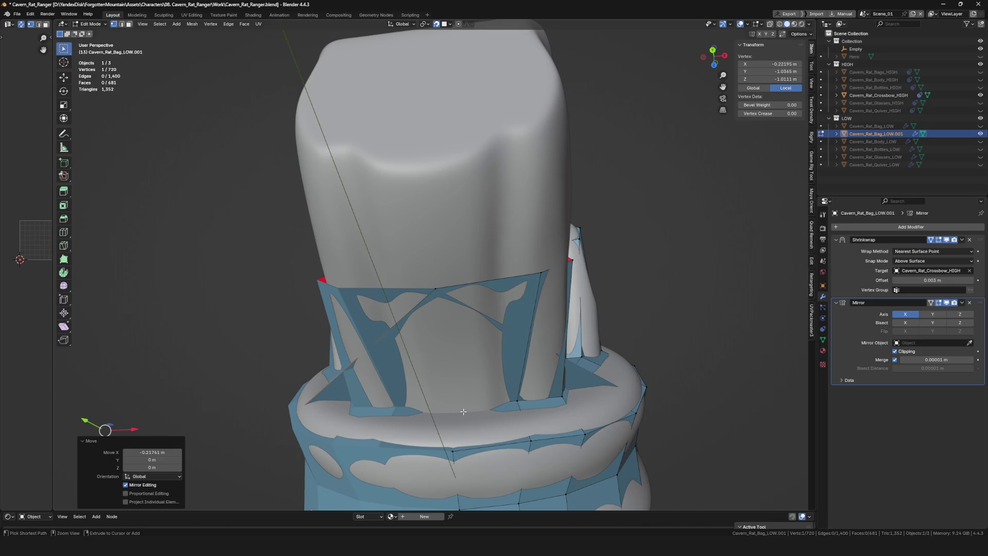
- Slide the vertex along the global X axis in repeated passes to fit the wrap
key("g")
key("x")
left_click(457, 410)
mouse_move(456, 410)
middle_mouse_down()
mouse_move(465, 366)
mouse_move(499, 360)
mouse_move(575, 258)
mouse_move(435, 329)
middle_mouse_up()
key("g")
key("x")
left_click(469, 399)
- Nudge another vertex into place and inspect the crossbow's end from other sides
key("g")
left_click(441, 329)
key("g")
left_click(502, 269)
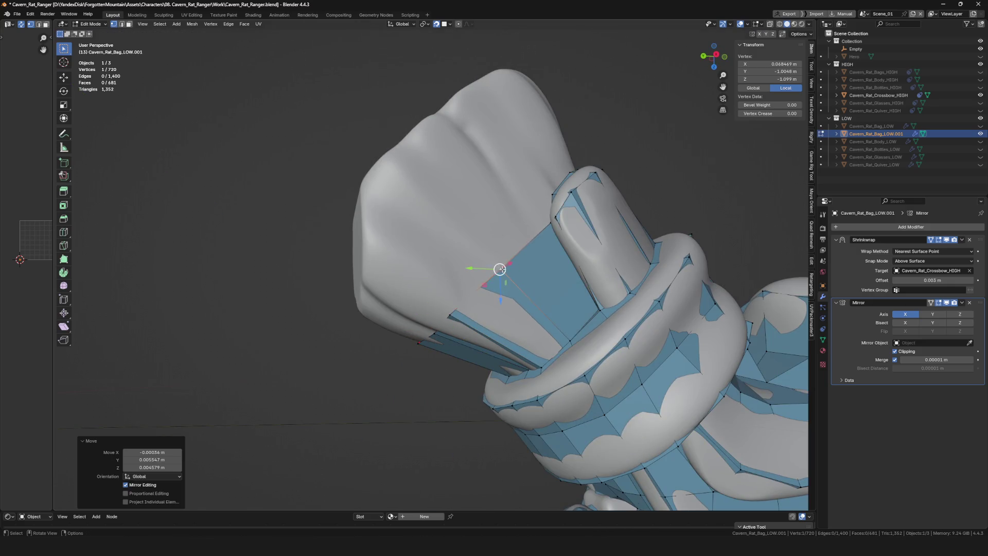
mouse_move(501, 269)
middle_mouse_down()
mouse_move(613, 287)
mouse_move(467, 262)
middle_mouse_up()
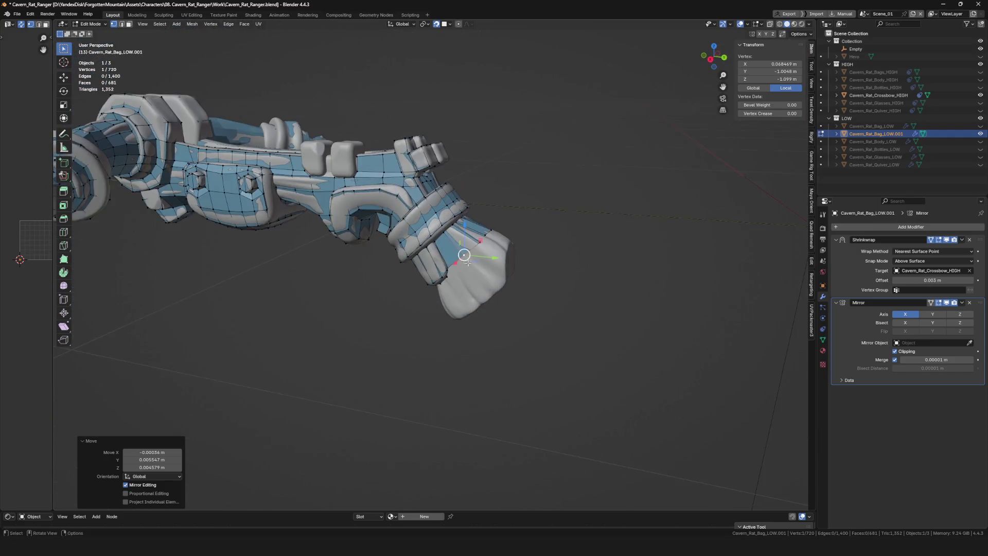
scroll(465, 262, "down", 6)
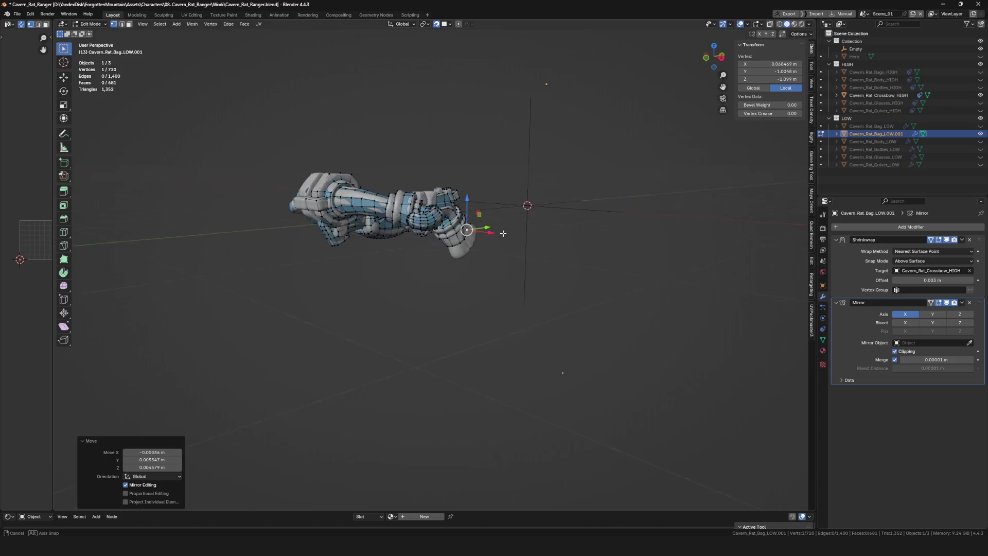
mouse_move(502, 233)
middle_mouse_down()
mouse_move(566, 293)
mouse_move(664, 288)
mouse_move(535, 250)
middle_mouse_up()
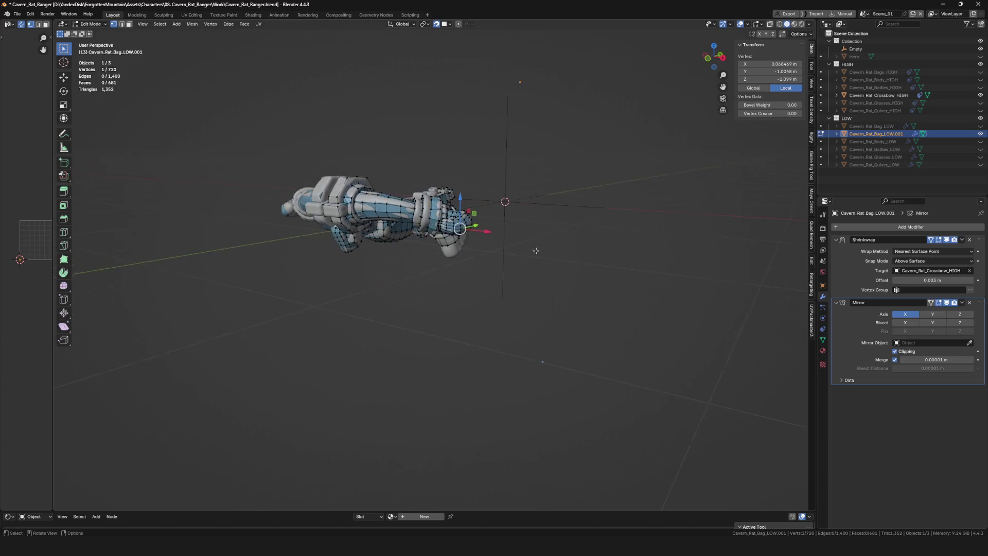
scroll(396, 227, "up", 8)
mouse_move(394, 234)
middle_mouse_down()
mouse_move(386, 253)
mouse_move(472, 207)
mouse_move(488, 216)
middle_mouse_up()
- Select the end piece's bottom edge, pull a vertex lower, and add a new vertex and face
key("alt+a")
left_click(506, 223)
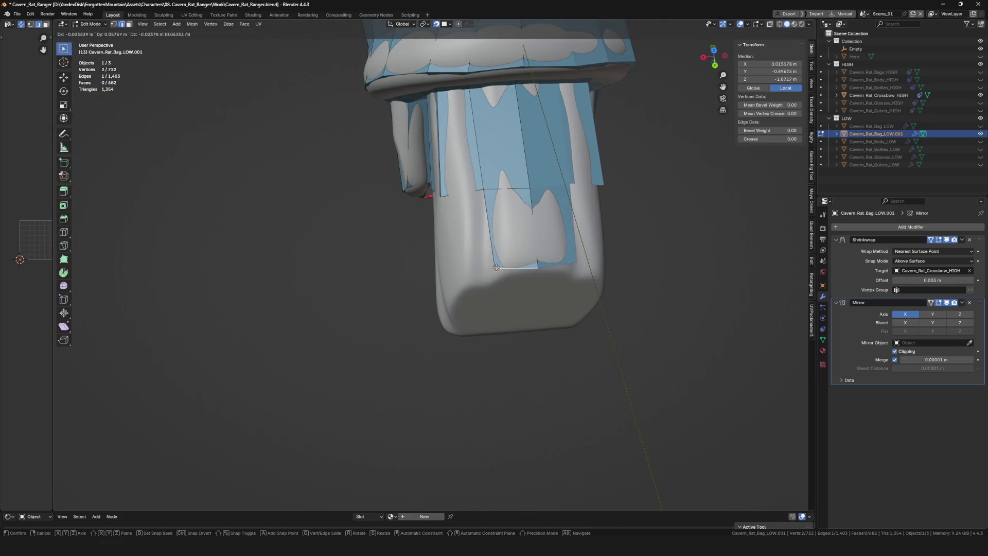
left_click(496, 267)
left_click_drag(496, 267, 492, 278)
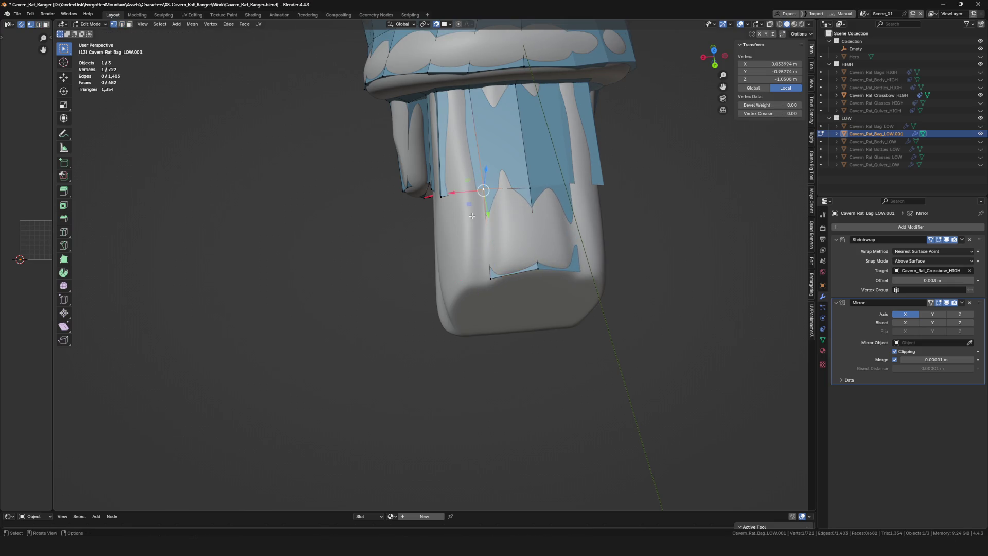
mouse_move(472, 216)
middle_mouse_down()
mouse_move(509, 414)
mouse_move(489, 309)
mouse_move(458, 268)
mouse_move(523, 339)
mouse_move(584, 243)
mouse_move(511, 309)
mouse_move(440, 324)
mouse_move(412, 258)
mouse_move(426, 236)
mouse_move(452, 288)
middle_mouse_up()
right_click(511, 415, "ctrl")
left_click(526, 320)
- Adjust nearby vertices and extend the mesh with another vertex and face
left_click(583, 242)
left_click(498, 339)
left_click(440, 324)
key("g")
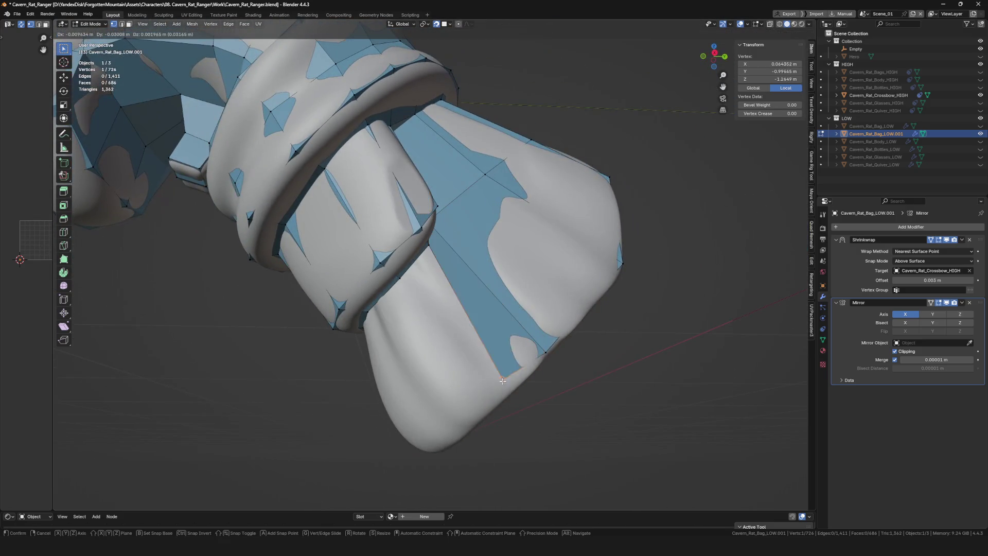
left_click(515, 383)
middle_click_drag(518, 379, 550, 297)
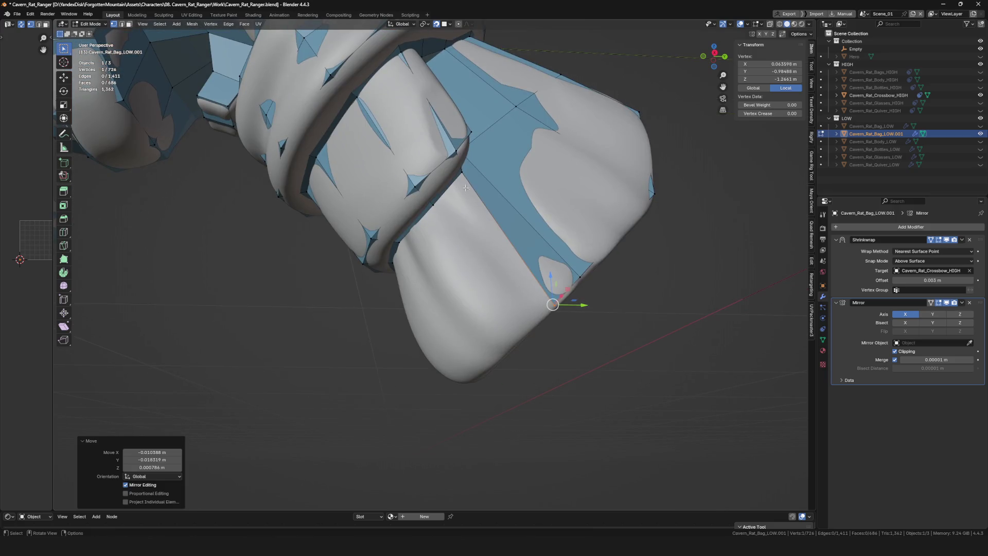
key("f")
- Place the newest vertex and refine the remaining positions down the hanging wrap
middle_click_drag(470, 165, 505, 337)
left_click(509, 340)
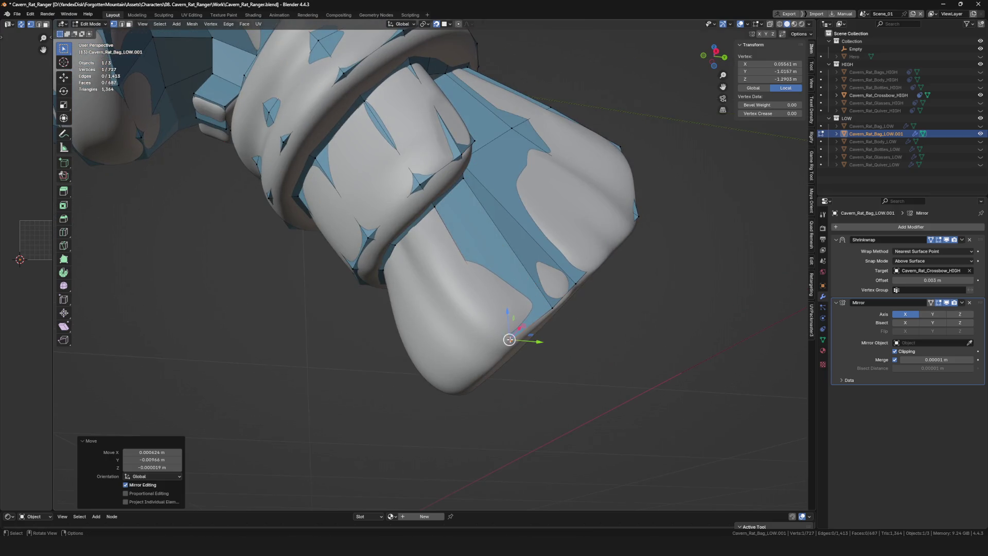
left_click(433, 206)
middle_click_drag(433, 206, 456, 342)
left_click(442, 379)
mouse_move(441, 381)
middle_mouse_down()
mouse_move(438, 404)
mouse_move(460, 403)
mouse_move(443, 229)
mouse_move(521, 306)
mouse_move(513, 301)
middle_mouse_up()
- Fill a face and extrude the first vertex onto the end cap
key("f")
left_click(409, 388)
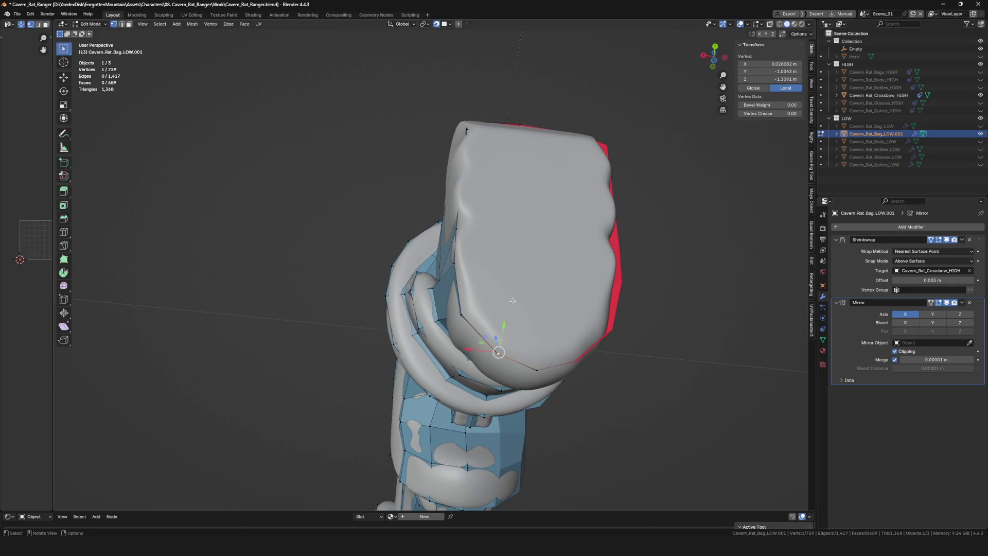
left_click(539, 321)
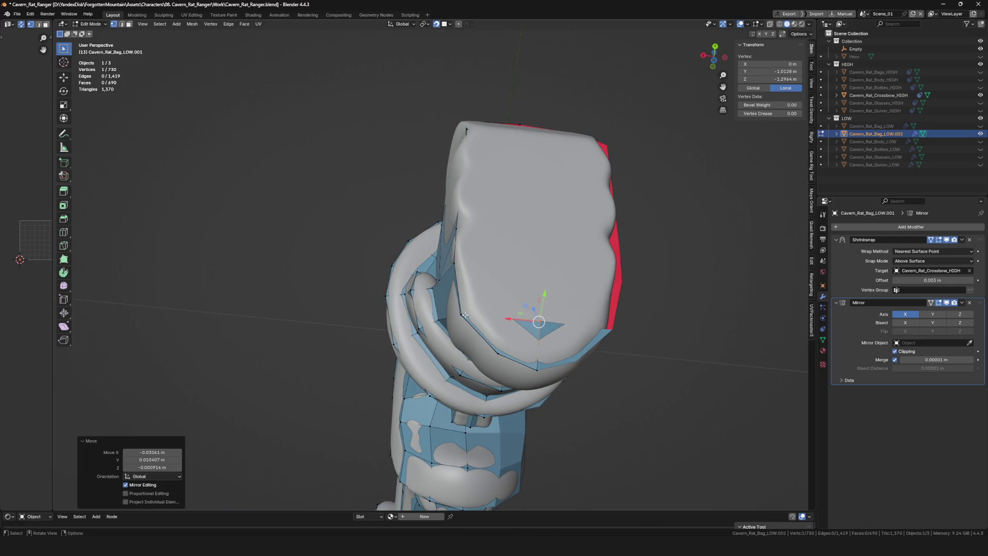
key("e")
mouse_move(463, 313)
middle_mouse_down()
mouse_move(536, 270)
mouse_move(558, 295)
mouse_move(522, 269)
middle_mouse_up()
left_click(541, 270)
- Extrude two more vertices across the cap and upward
key("e")
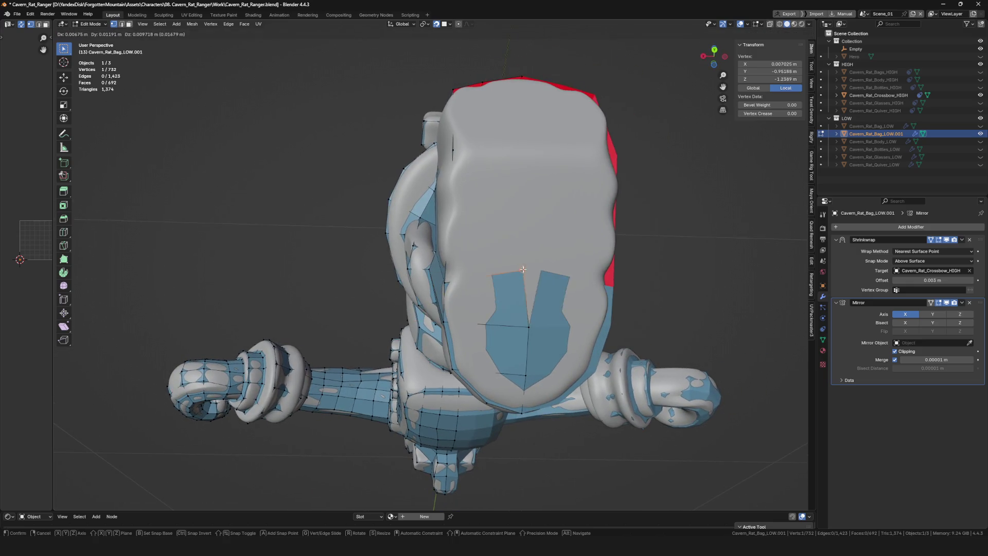
left_click(540, 280)
key("e")
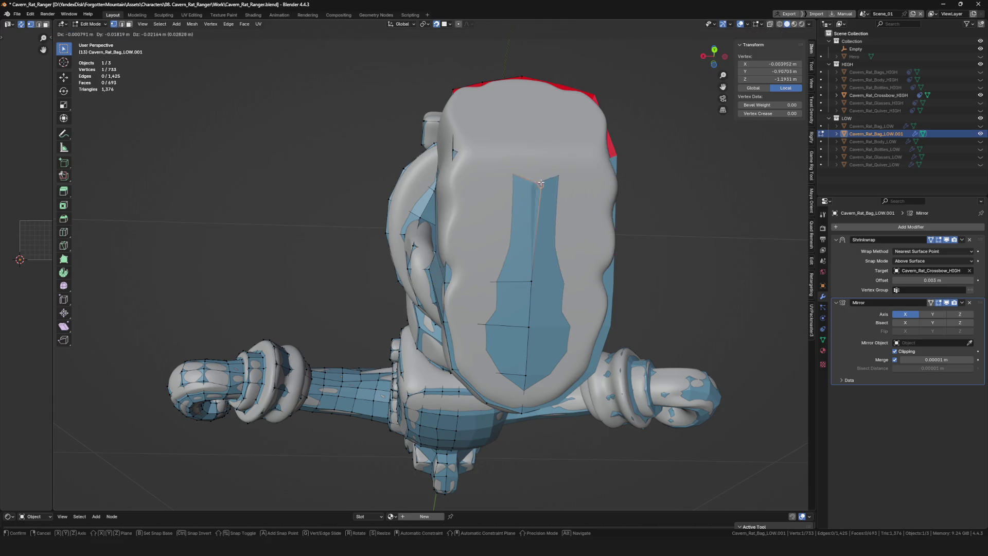
left_click(522, 153)
middle_click_drag(522, 153, 455, 246)
mouse_move(472, 214)
middle_mouse_down()
mouse_move(471, 329)
mouse_move(440, 317)
mouse_move(438, 368)
mouse_move(444, 277)
mouse_move(451, 302)
middle_mouse_up()
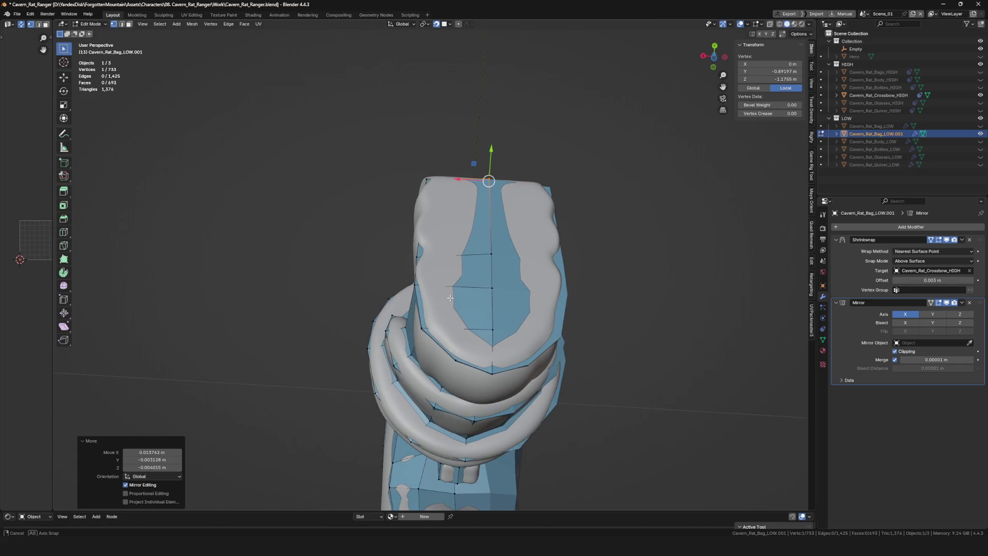
- Delete the stray faces, then rip a new vertex off the cap edge
key("3")
key("x")
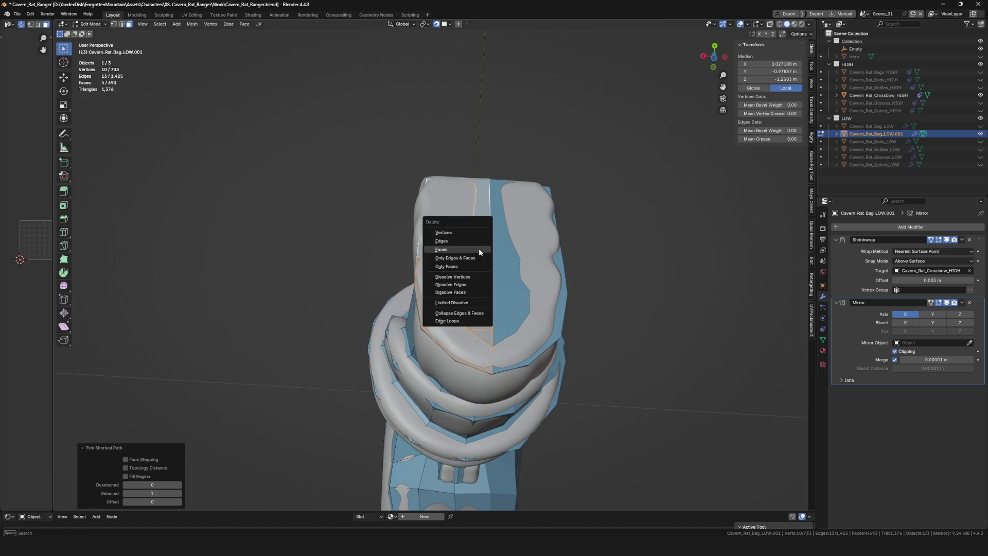
left_click(478, 248)
middle_click_drag(440, 309, 452, 296)
key("alt+v")
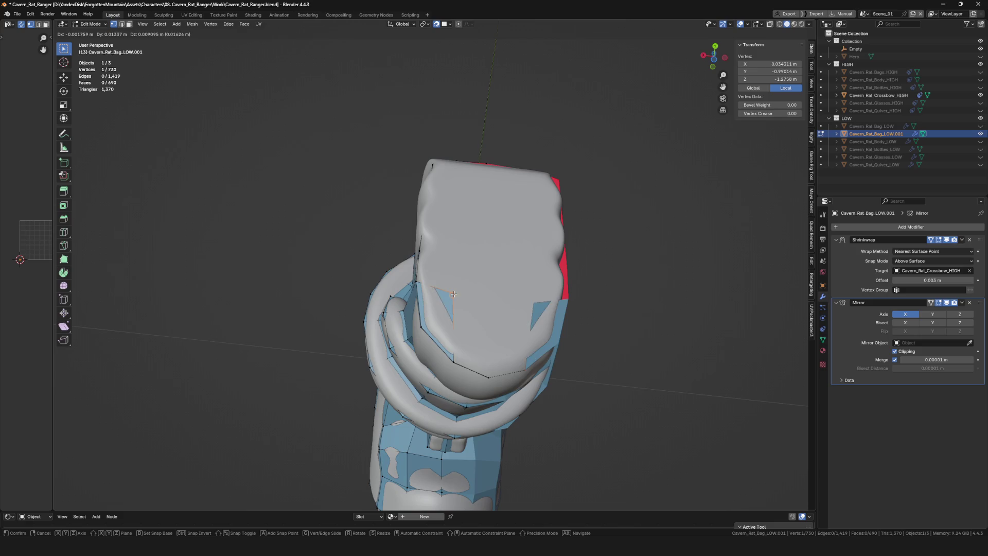
left_click(458, 287)
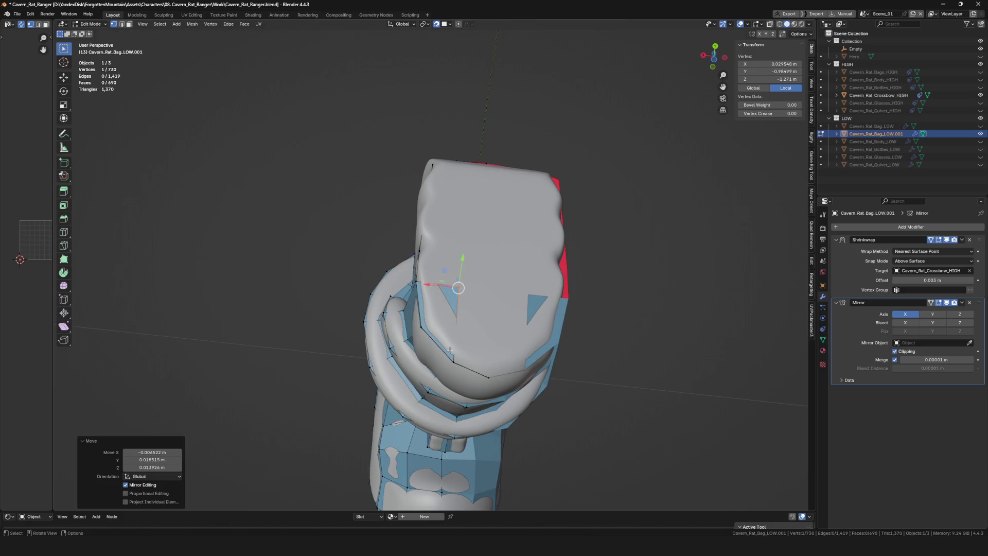
- Rip further vertices down the middle of the cap with Alt+V
left_click(498, 292)
mouse_move(494, 287)
middle_mouse_down()
mouse_move(489, 422)
mouse_move(467, 220)
mouse_move(490, 245)
mouse_move(483, 191)
middle_mouse_up()
key("alt+v")
left_click(488, 247)
key("alt+v")
left_click(483, 192)
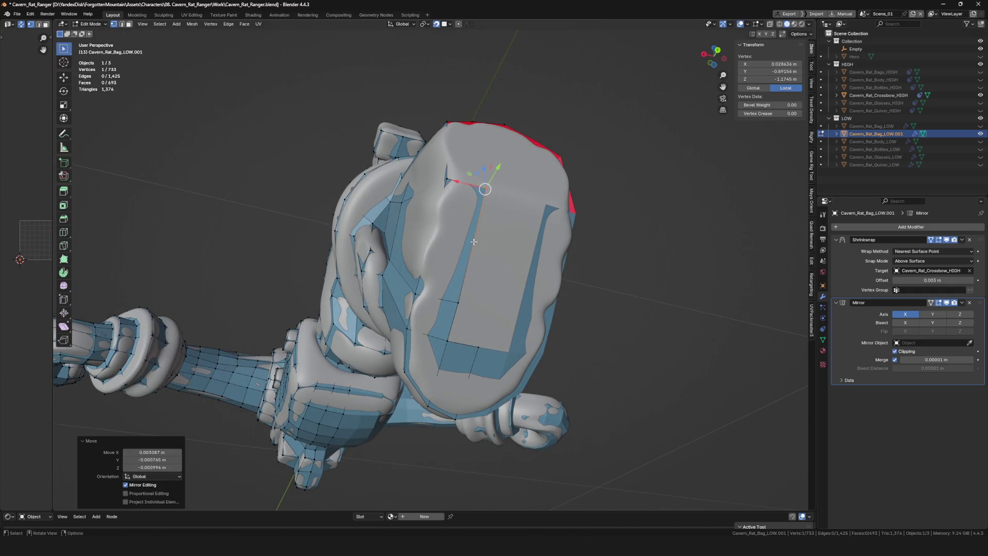
key("alt+v")
- Place the last ripped vertices and select two vertices to close the strip
mouse_move(446, 340)
middle_mouse_down()
mouse_move(479, 311)
mouse_move(465, 288)
middle_mouse_up()
left_click(473, 307)
key("alt+v")
left_click(466, 187)
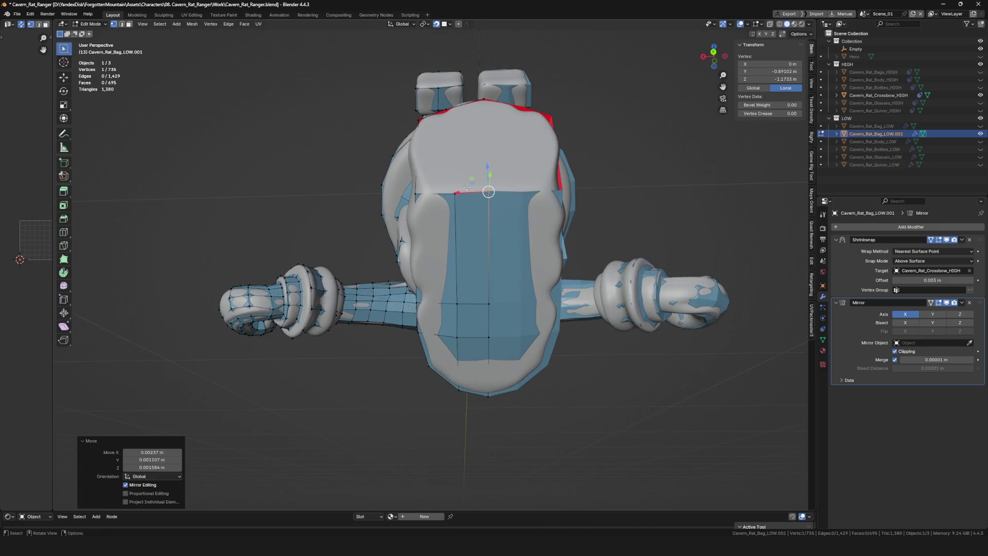
mouse_move(466, 187)
middle_mouse_down()
mouse_move(481, 227)
mouse_move(496, 229)
middle_mouse_up()
left_click(474, 227, "shift")
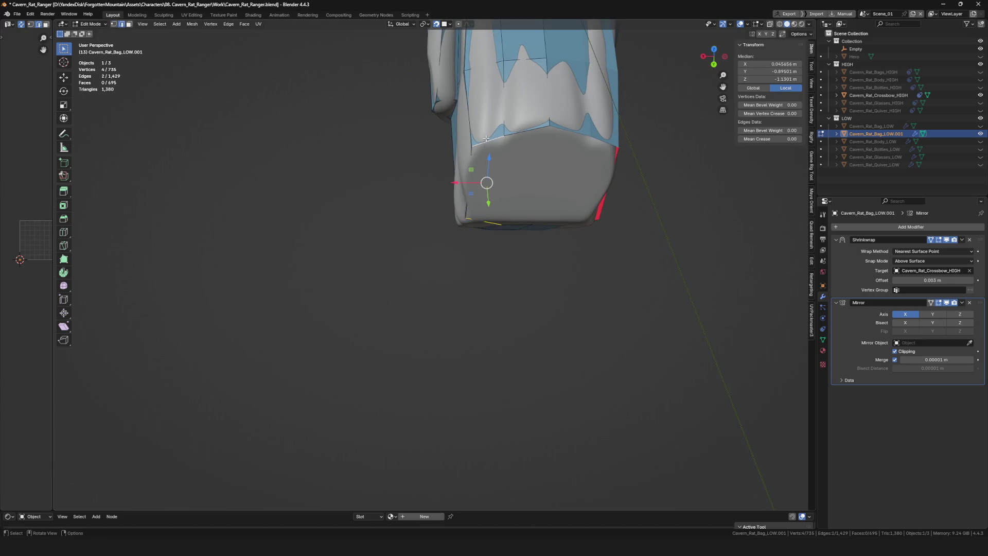
middle_click_drag(529, 195, 530, 228)
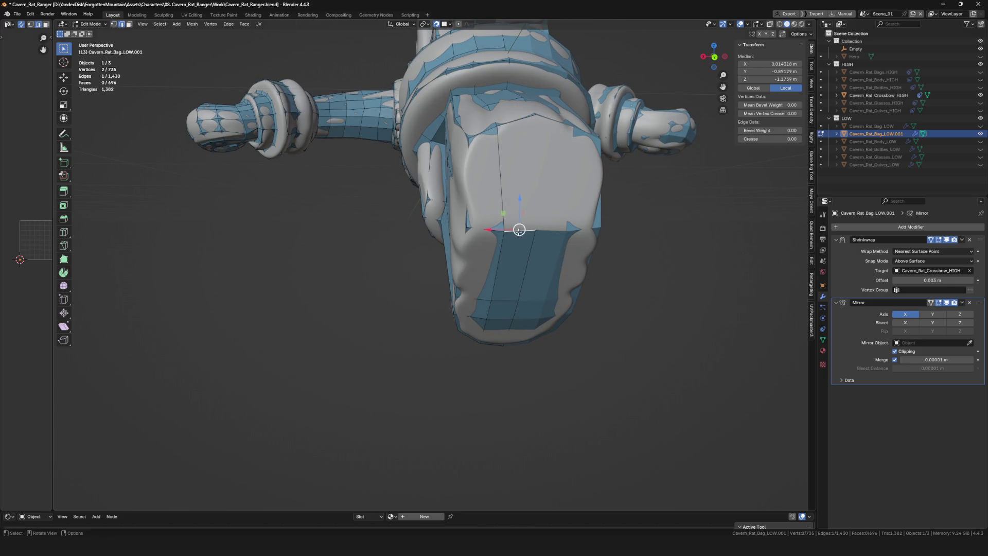
- Fill the final face and check it with the low-poly mesh isolated
scroll(535, 154, "down", 3)
key("f")
key("KP_Divide")
mouse_move(535, 154)
middle_mouse_down()
mouse_move(544, 273)
mouse_move(520, 236)
middle_mouse_up()
key("KP_Divide")
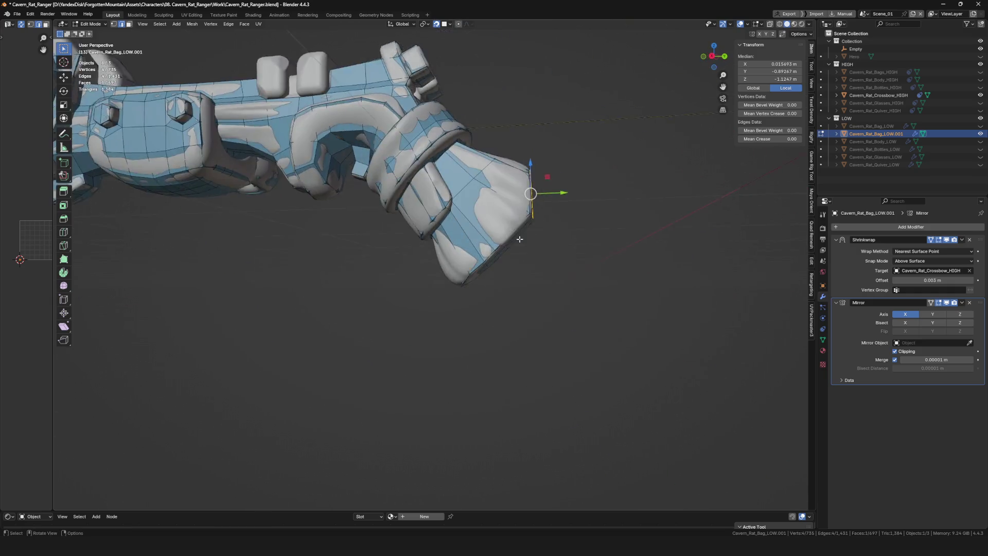
scroll(521, 236, "up", 4)
- Reposition a vertex on the end piece in two moves
left_click(486, 239)
scroll(485, 239, "up", 1)
scroll(486, 244, "up", 2)
key("g")
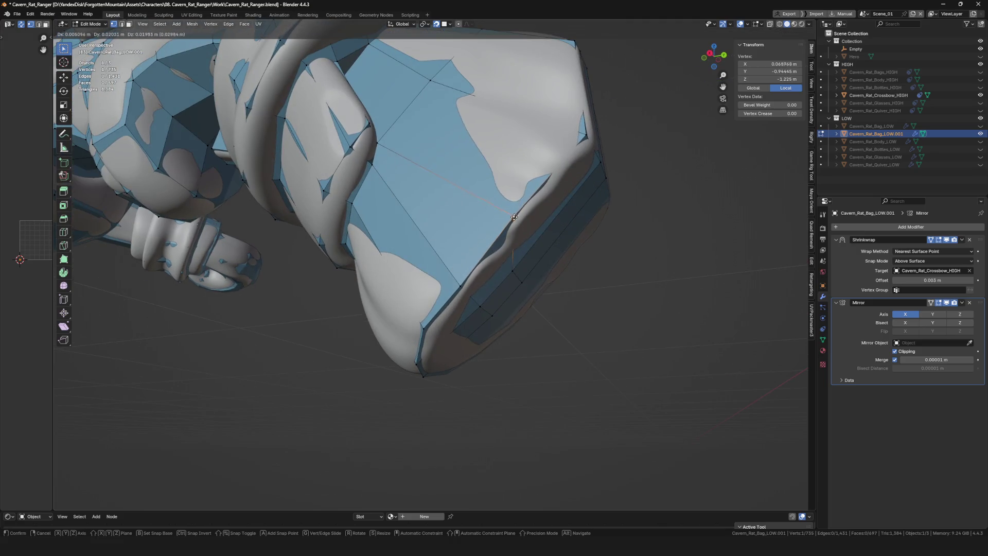
left_click(517, 215)
scroll(518, 216, "down", 3)
mouse_move(517, 215)
middle_mouse_down()
mouse_move(509, 267)
mouse_move(542, 270)
middle_mouse_up()
key("g")
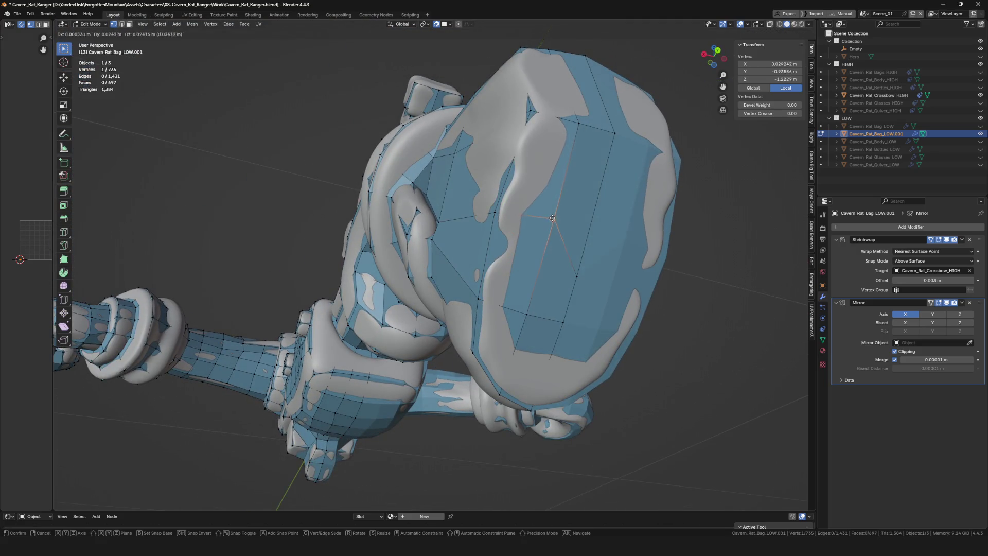
left_click(573, 267)
- Move vertices onto the centre line of the end piece
key("g")
left_click(583, 238)
mouse_move(583, 238)
middle_mouse_down()
mouse_move(524, 289)
mouse_move(520, 245)
mouse_move(714, 285)
middle_mouse_up()
key("g")
left_click(528, 279)
scroll(527, 279, "down", 2)
- Apply the Mirror modifier with Ctrl+A in Object Mode
key("KP_Divide")
key("Tab")
key("KP_Divide")
mouse_move(568, 308)
middle_mouse_down()
mouse_move(395, 282)
mouse_move(555, 286)
middle_mouse_up()
scroll(556, 291, "down", 2)
key("ctrl+a")
- Inspect the mirrored 1,395-face mesh in isolation, then return to Edit Mode
key("KP_Divide")
mouse_move(485, 256)
middle_mouse_down()
mouse_move(477, 218)
mouse_move(422, 255)
mouse_move(333, 234)
mouse_move(458, 257)
middle_mouse_up()
scroll(360, 242, "up", 3)
key("Tab")
key("KP_Divide")
scroll(391, 247, "up", 3)
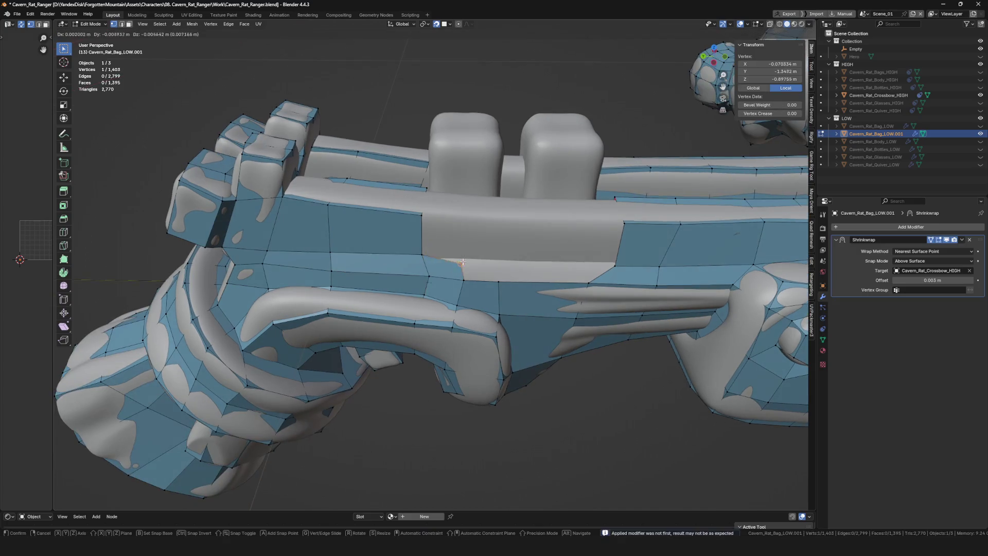
- Extrude a vertex beside the block and knife-cut between the two raised blocks
left_click_drag(459, 261, 462, 259)
key("e")
left_click(497, 261)
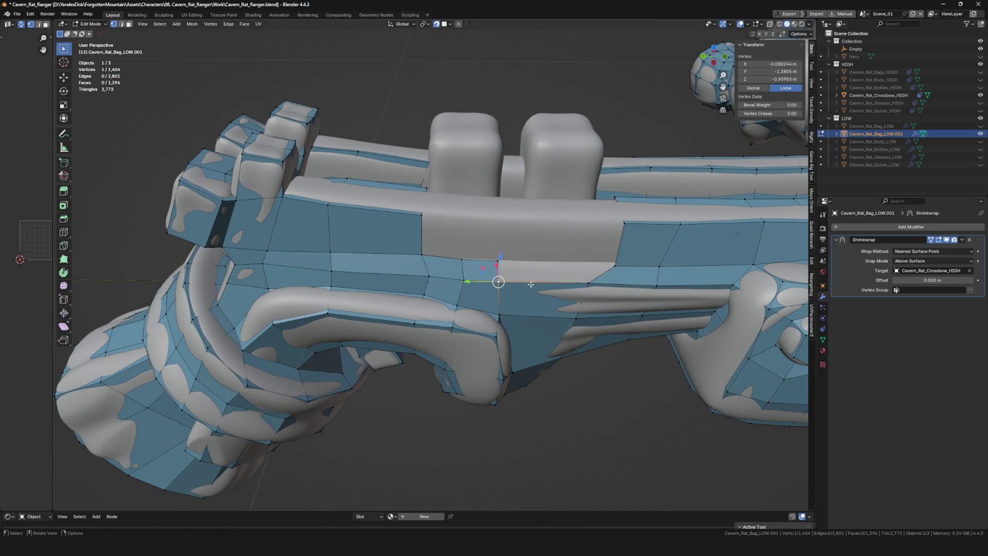
scroll(695, 255, "up", 2)
mouse_move(497, 261)
middle_mouse_down()
mouse_move(695, 256)
mouse_move(561, 302)
mouse_move(537, 284)
mouse_move(511, 314)
middle_mouse_up()
scroll(662, 267, "up", 3)
scroll(513, 304, "down", 4)
scroll(513, 305, "up", 4)
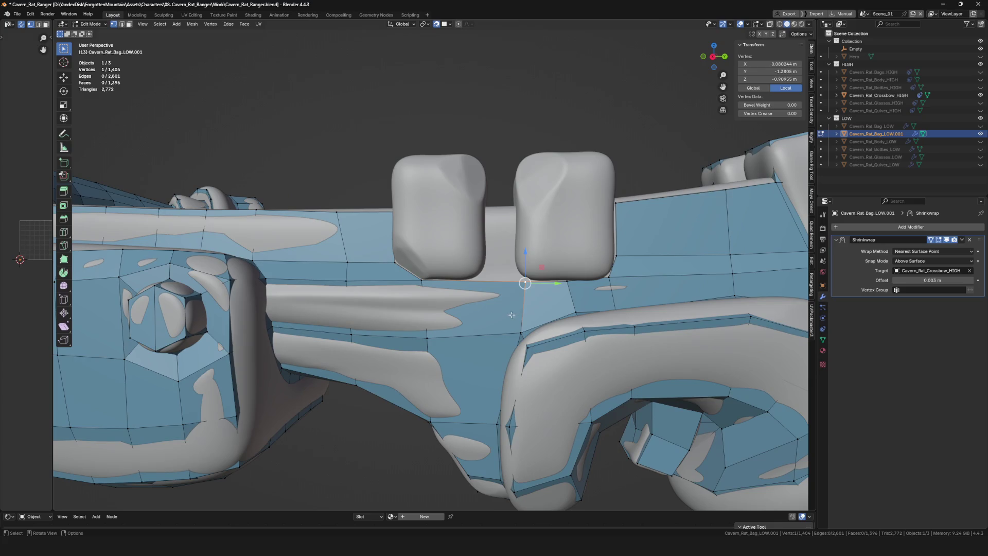
left_click(484, 281)
key("Return")
middle_click_drag(483, 281, 530, 271)
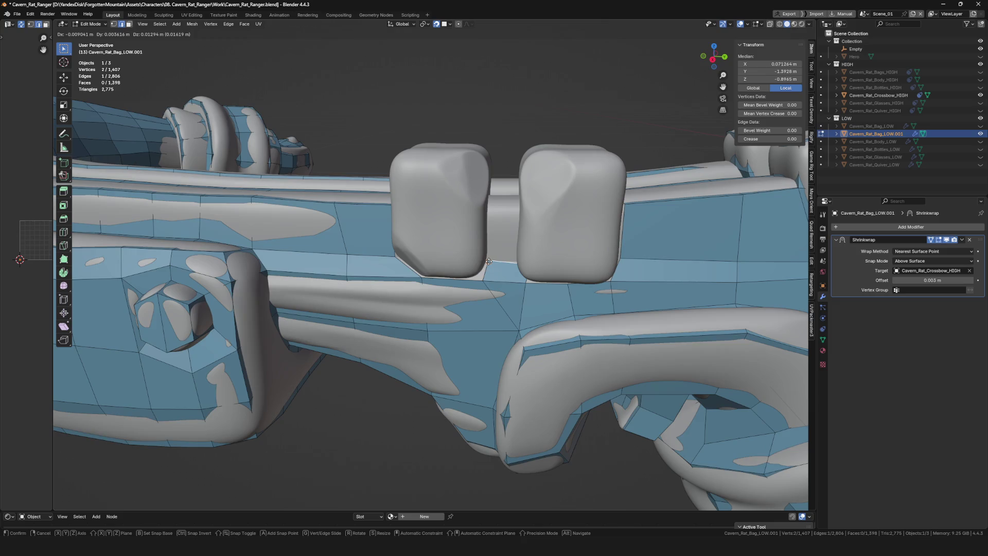
left_click(513, 263)
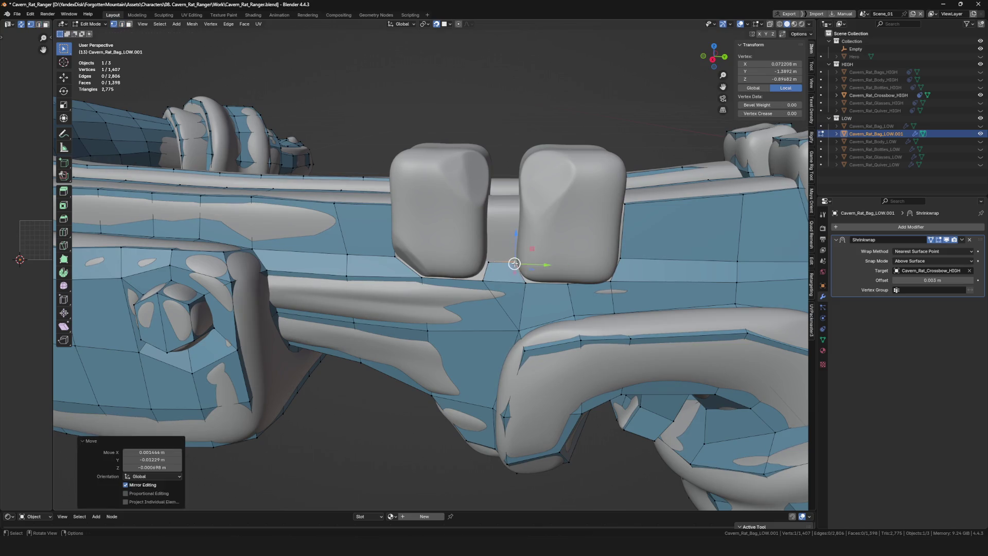
- Extrude the edge at the base of the gap upward twice into new faces
left_click(489, 262, "shift")
middle_click_drag(503, 264, 501, 257)
key("e")
left_click(489, 210)
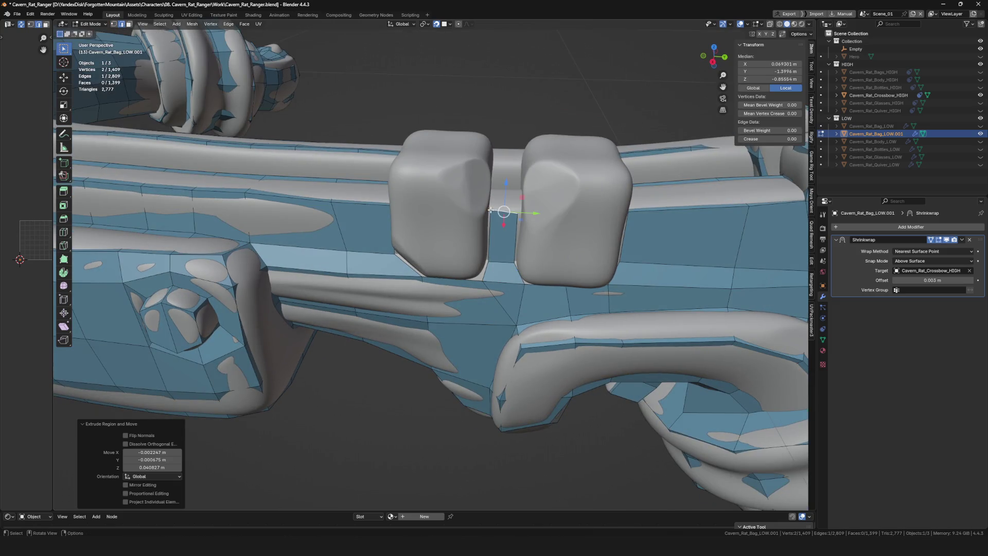
middle_click_drag(529, 214, 503, 221)
scroll(502, 221, "up", 3)
key("e")
left_click(478, 170)
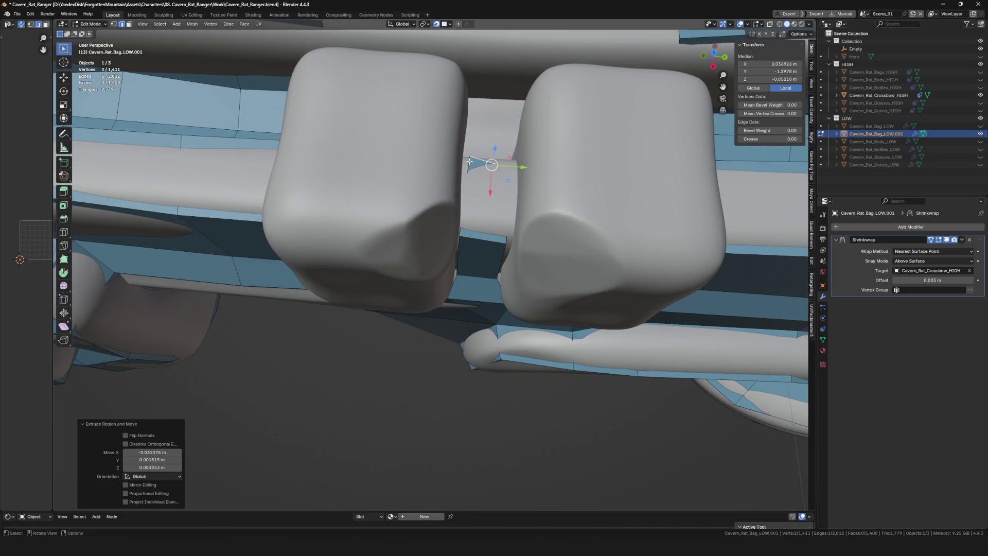
- Move the new corner vertices so the faces hug the high-poly block surface
left_click(494, 172)
key("g")
left_click(463, 164)
middle_click_drag(463, 165, 515, 166)
key("g")
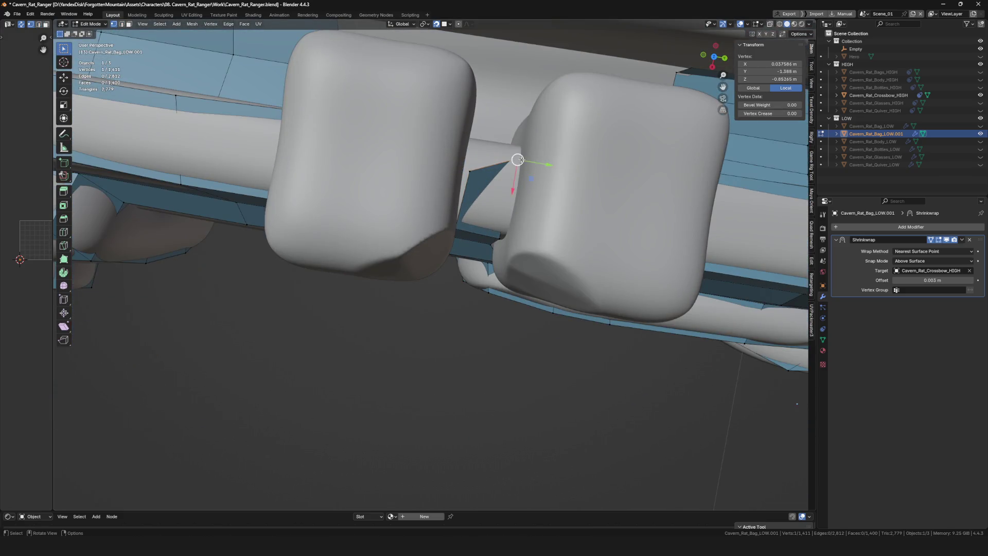
left_click(516, 155)
key("g")
left_click(468, 143)
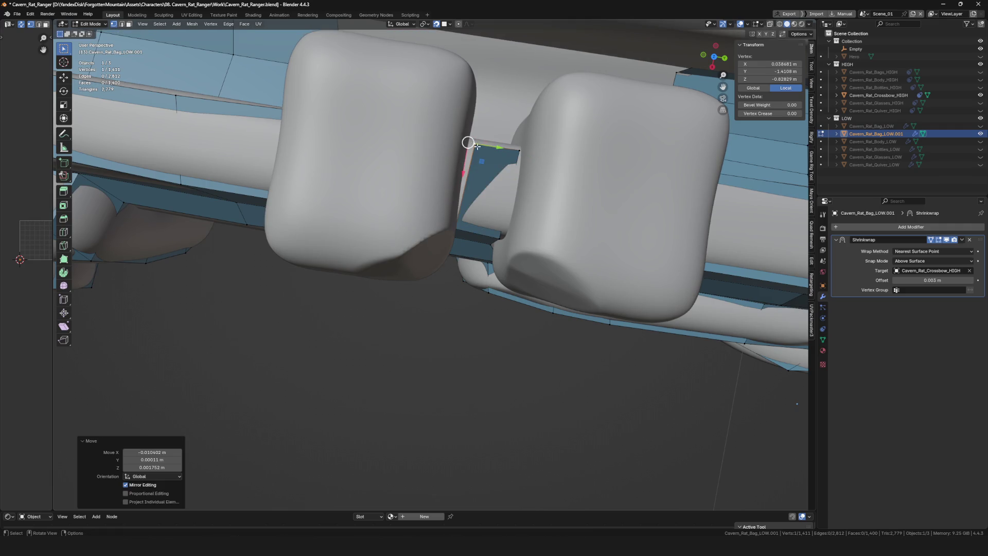
left_click(469, 144)
key("g")
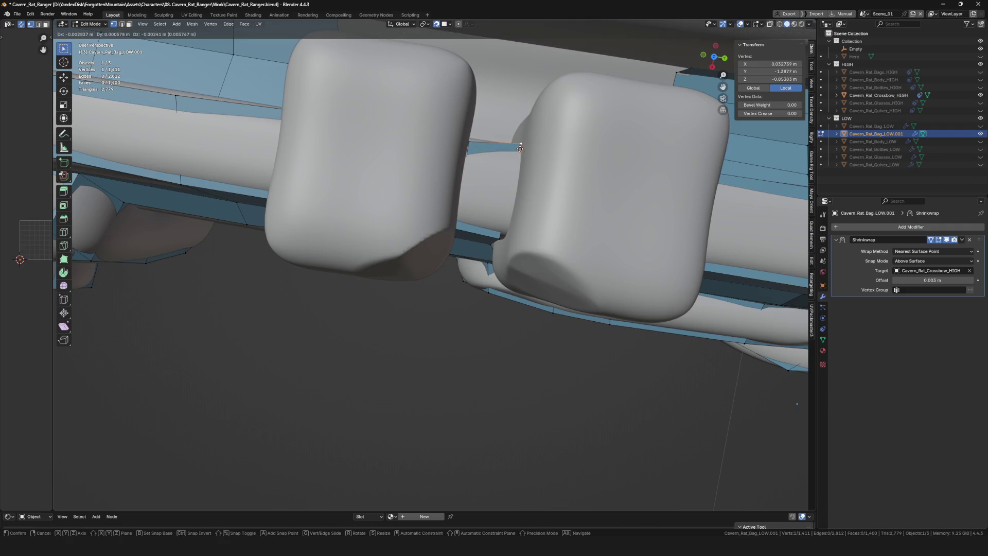
left_click(520, 152)
- Reposition the lower vertices in the gap to fit the rail, then select the edge beside the block
mouse_move(519, 152)
middle_mouse_down()
mouse_move(559, 175)
mouse_move(477, 196)
mouse_move(468, 245)
middle_mouse_up()
left_click(477, 196, "shift")
left_click(457, 210)
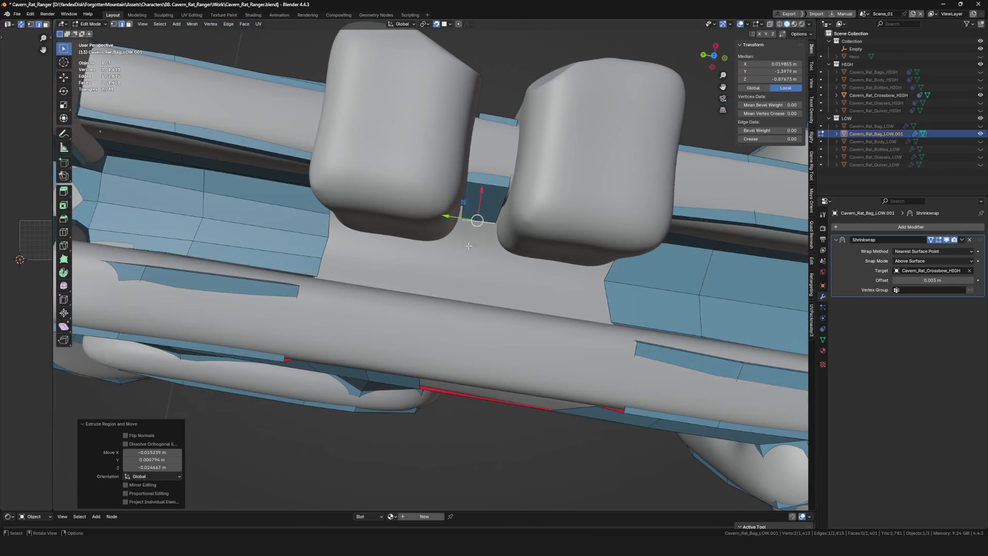
left_click(460, 225)
left_click(460, 216)
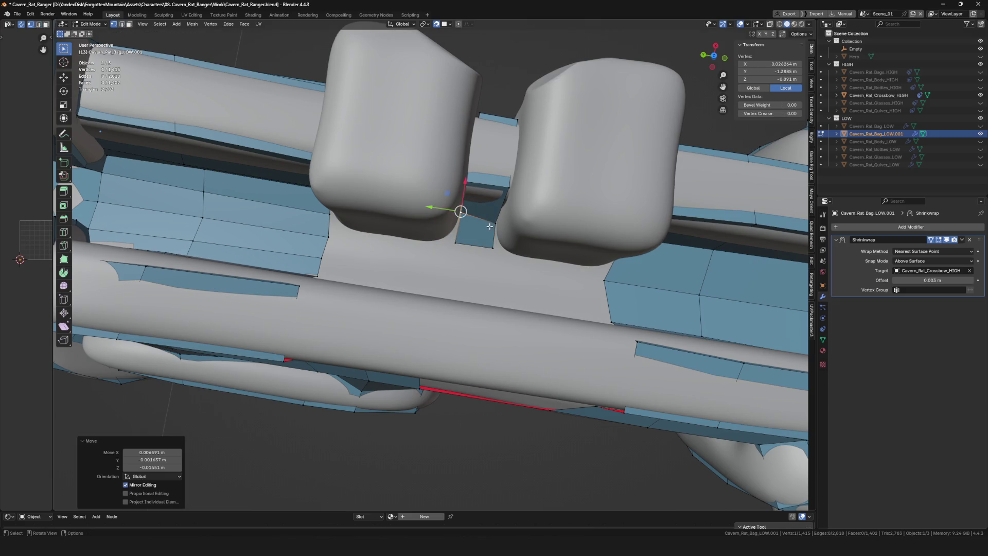
left_click(472, 265)
mouse_move(463, 232)
middle_mouse_down()
mouse_move(471, 266)
mouse_move(466, 246)
mouse_move(416, 247)
mouse_move(477, 287)
mouse_move(406, 241)
middle_mouse_up()
left_click(465, 241)
- Dissolve the two stray vertical edges on the crossbow stock
scroll(400, 239, "up", 8)
scroll(400, 239, "down", 8)
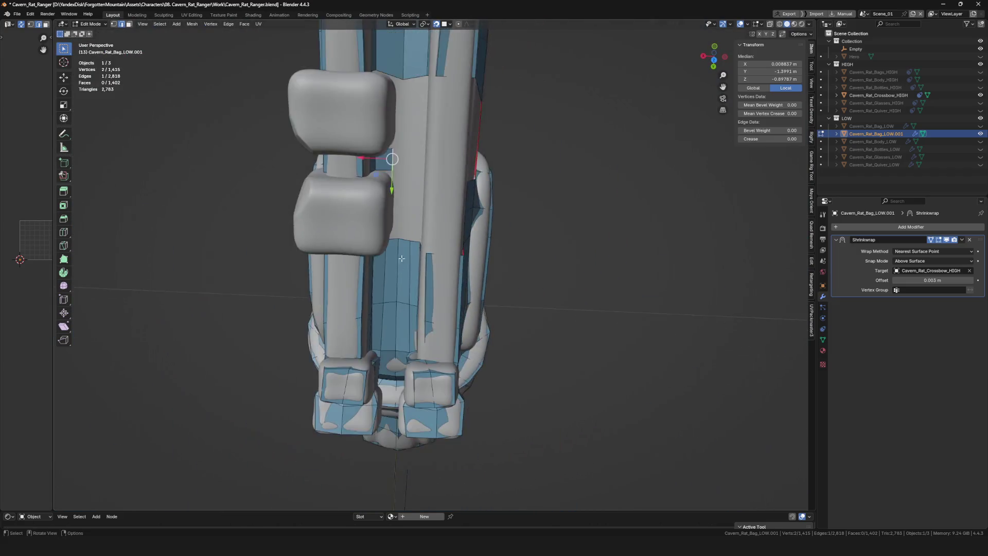
scroll(393, 307, "up", 6)
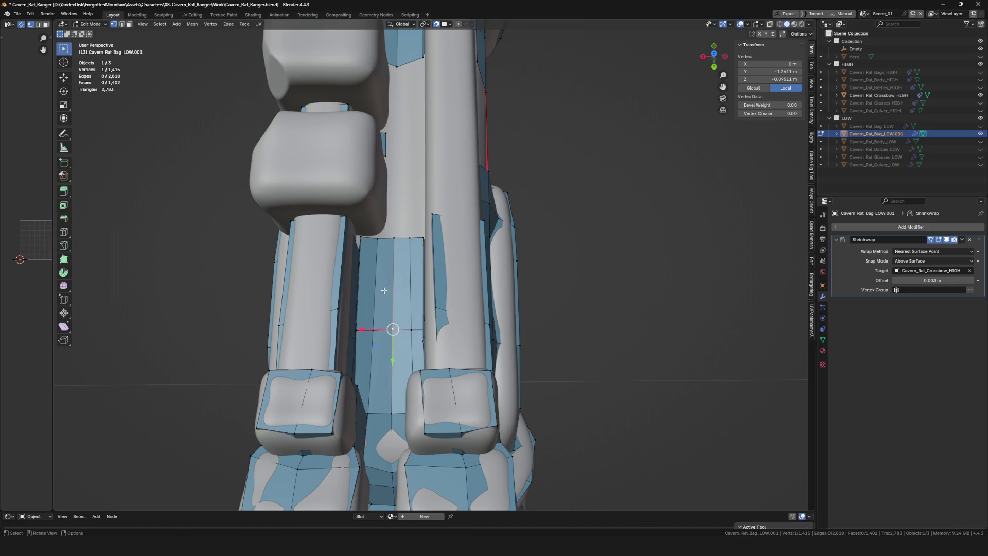
key("ctrl+x")
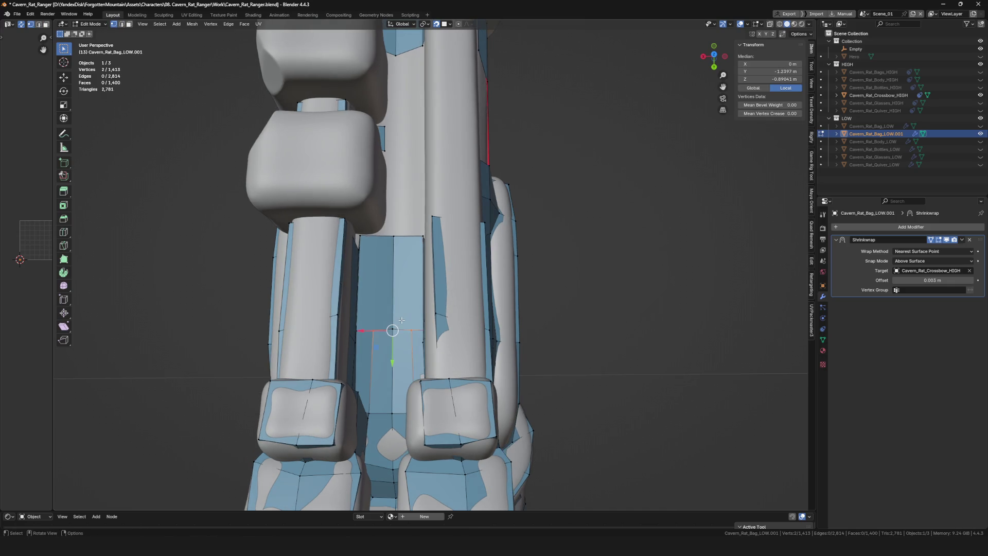
key("Escape")
- Merge two vertices on the stock into one with Merge At Last
mouse_move(381, 365)
middle_mouse_down()
mouse_move(377, 312)
mouse_move(345, 309)
mouse_move(390, 306)
mouse_move(401, 329)
middle_mouse_up()
scroll(380, 348, "up", 2)
left_click(348, 302, "shift")
scroll(416, 353, "up", 1)
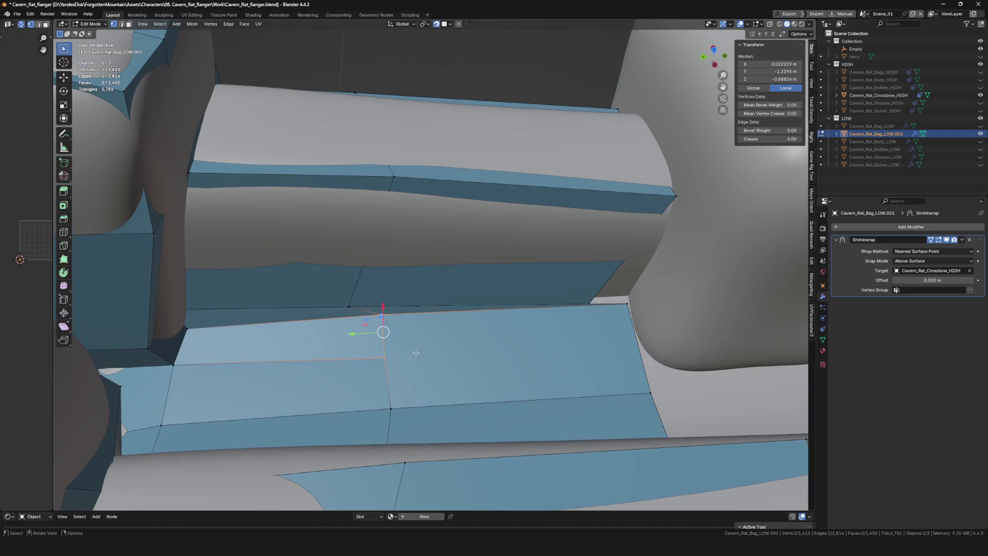
left_click(407, 388)
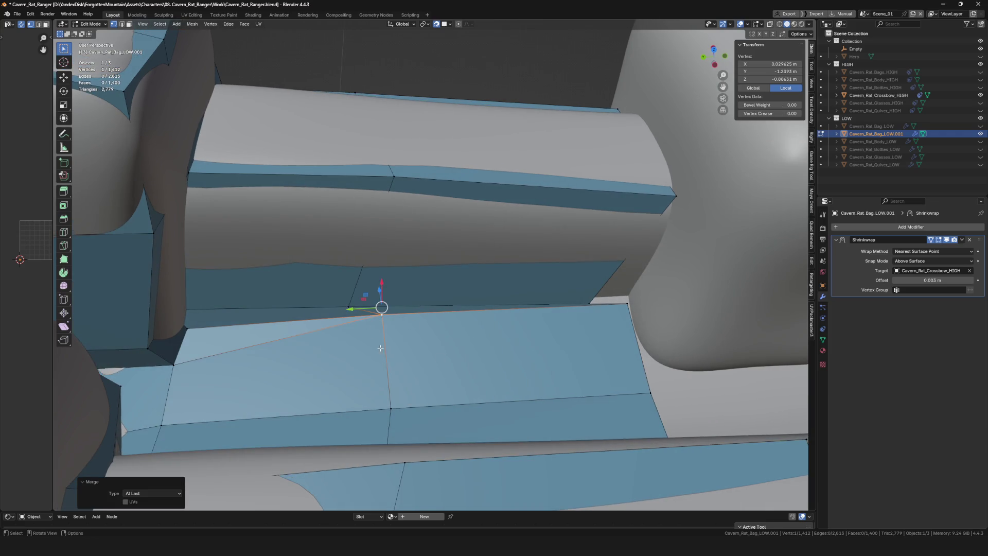
middle_click_drag(380, 348, 396, 415)
mouse_move(393, 463)
middle_mouse_down("shift")
mouse_move(432, 410)
mouse_move(449, 440)
mouse_move(412, 410)
mouse_move(399, 412)
mouse_move(476, 397)
mouse_move(330, 302)
mouse_move(528, 290)
middle_mouse_up("shift")
- Move the merged vertex and a hidden vertex onto the high-poly rail surface
key("g")
left_click(368, 287)
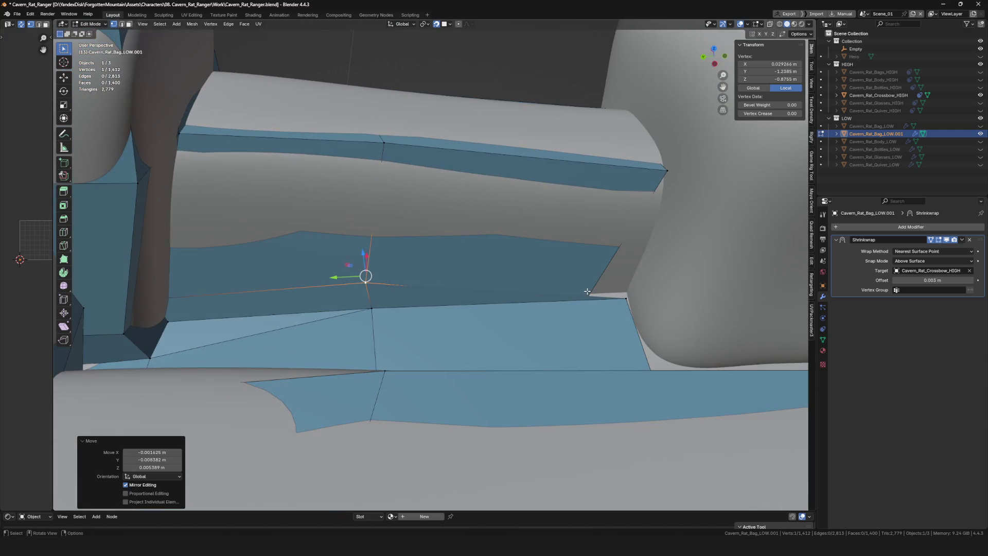
left_click(615, 273)
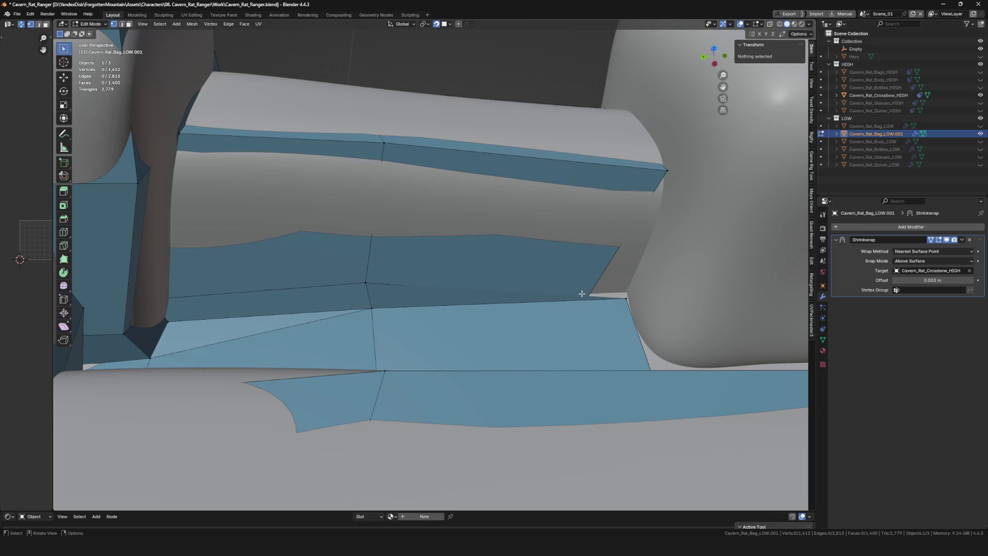
middle_click_drag(581, 293, 605, 309)
key("alt+z")
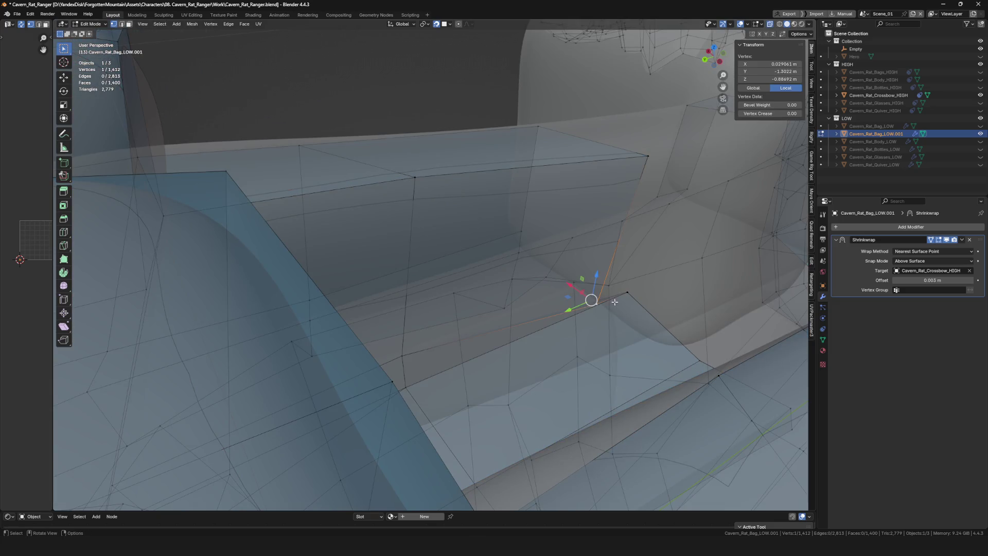
key("alt+z")
key("g")
left_click(627, 248)
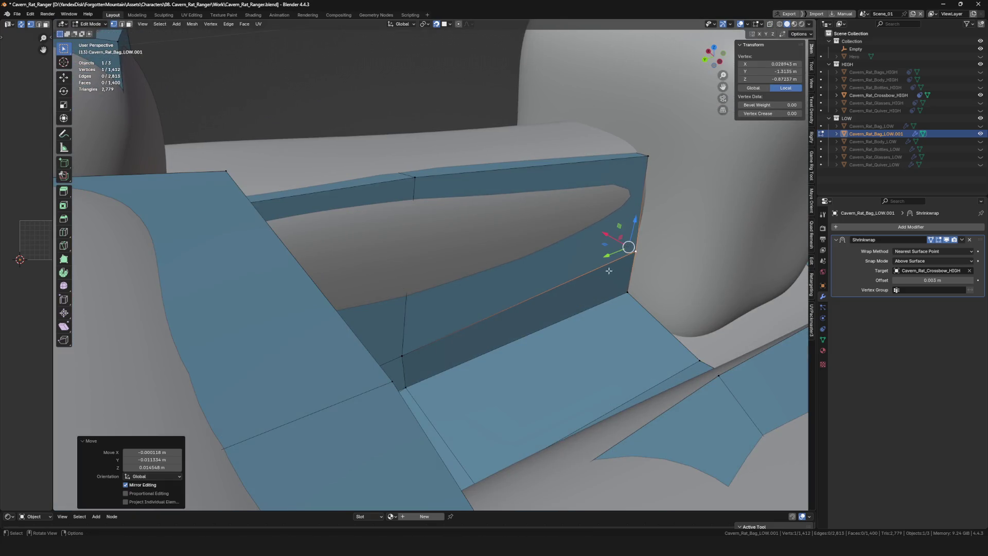
mouse_move(626, 248)
middle_mouse_down()
mouse_move(621, 333)
mouse_move(640, 260)
middle_mouse_up()
key("alt+d")
left_click(636, 285)
- Extrude two vertices against the nearer block and fill a face between them
key("alt+d")
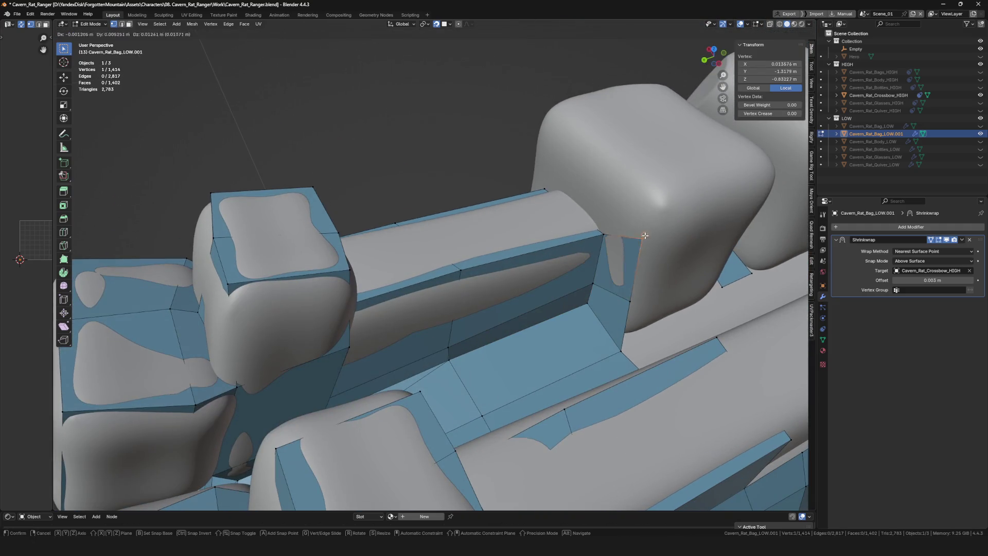
left_click(650, 194)
key("alt+d")
mouse_move(650, 193)
middle_mouse_down()
mouse_move(653, 264)
mouse_move(607, 272)
mouse_move(463, 216)
mouse_move(500, 267)
middle_mouse_up()
left_click(480, 215)
key("alt+a")
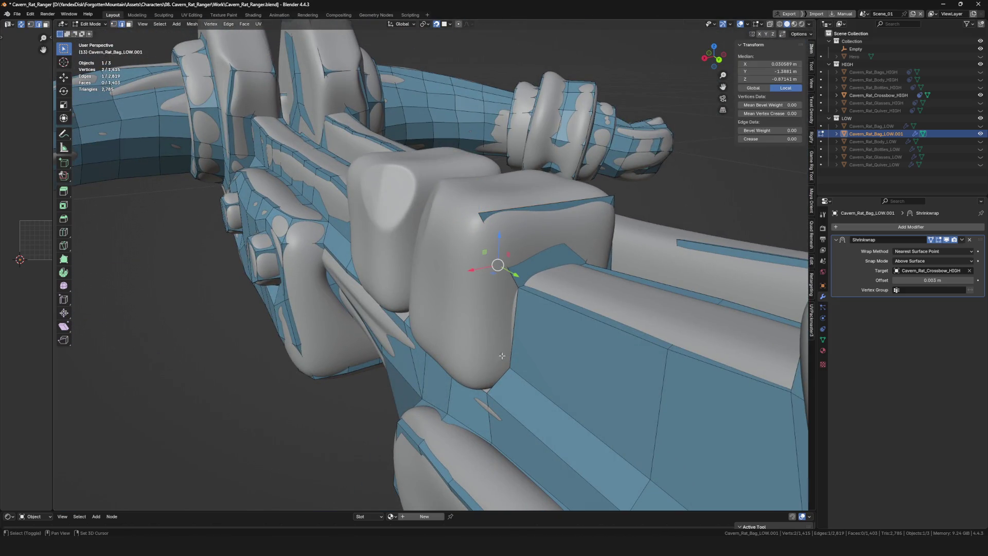
key("f")
middle_click_drag(498, 381, 481, 349)
- Extrude two more vertices around the block and fill another face
left_click(429, 200)
mouse_move(429, 201)
middle_mouse_down()
mouse_move(481, 162)
mouse_move(433, 178)
mouse_move(435, 271)
mouse_move(445, 278)
mouse_move(448, 234)
mouse_move(504, 222)
mouse_move(386, 180)
mouse_move(430, 181)
mouse_move(381, 165)
mouse_move(386, 215)
middle_mouse_up()
key("alt+d")
left_click(429, 153)
key("alt+d")
left_click(378, 167)
left_click(386, 215)
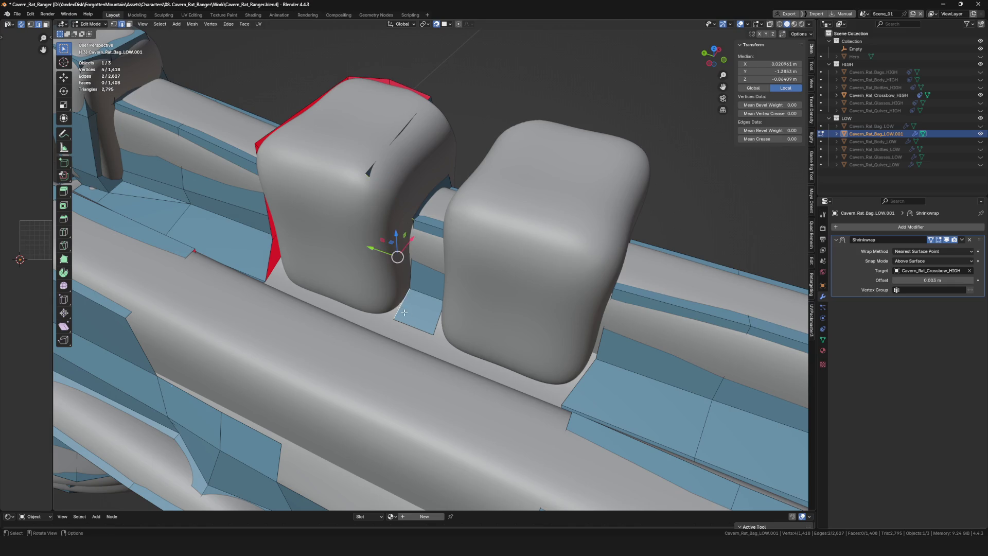
key("f")
- Fill new faces at the block's corner beside the seam edge
middle_click_drag(405, 312, 398, 267)
mouse_move(369, 145)
middle_mouse_down()
mouse_move(386, 179)
mouse_move(399, 141)
middle_mouse_up()
key("f")
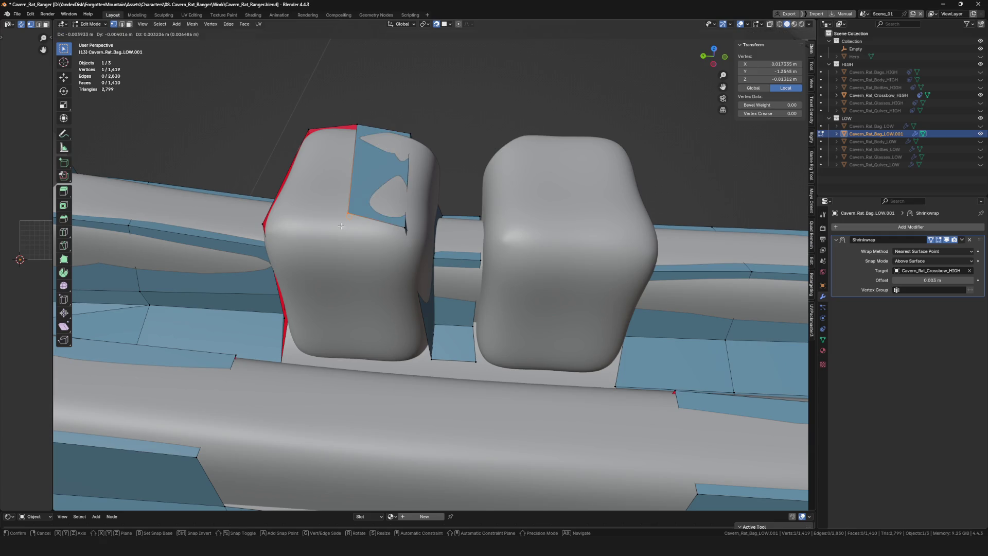
left_click(334, 230)
key("2")
left_click(278, 182)
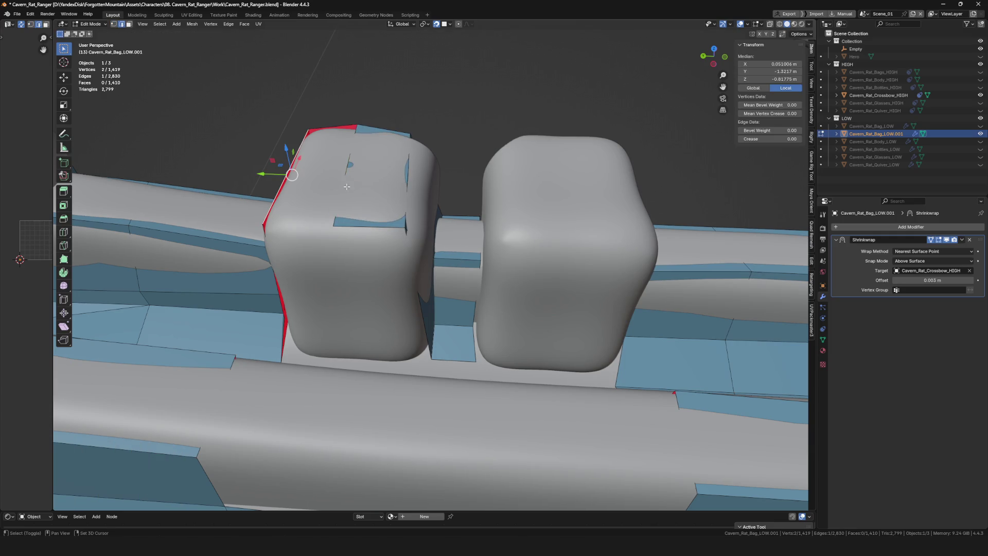
mouse_move(347, 186)
middle_mouse_down()
mouse_move(370, 169)
mouse_move(404, 267)
mouse_move(462, 285)
middle_mouse_up()
key("1")
key("f")
key("f")
left_click(409, 280)
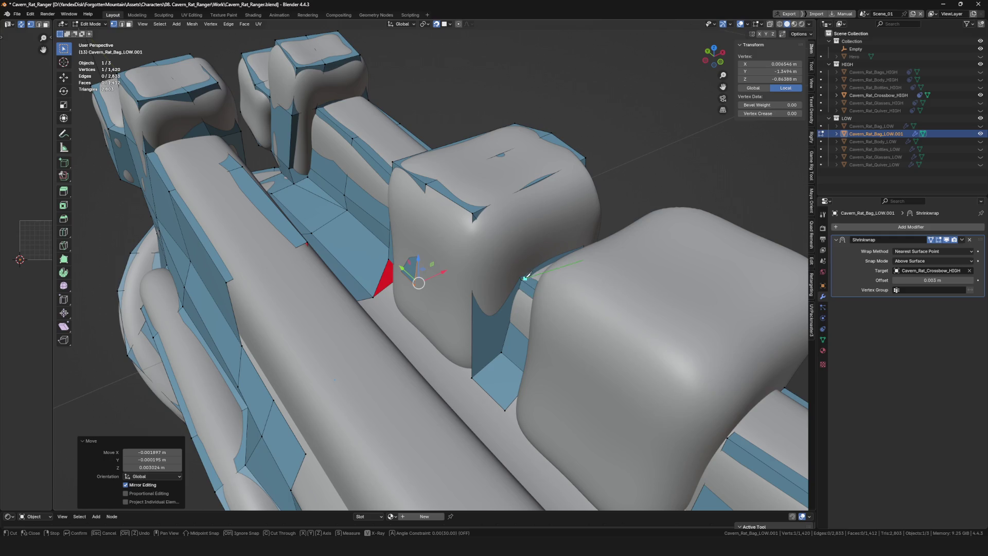
- Knife-cut across the corner face and adjust the new vertex to fit
left_click(476, 301)
key("Return")
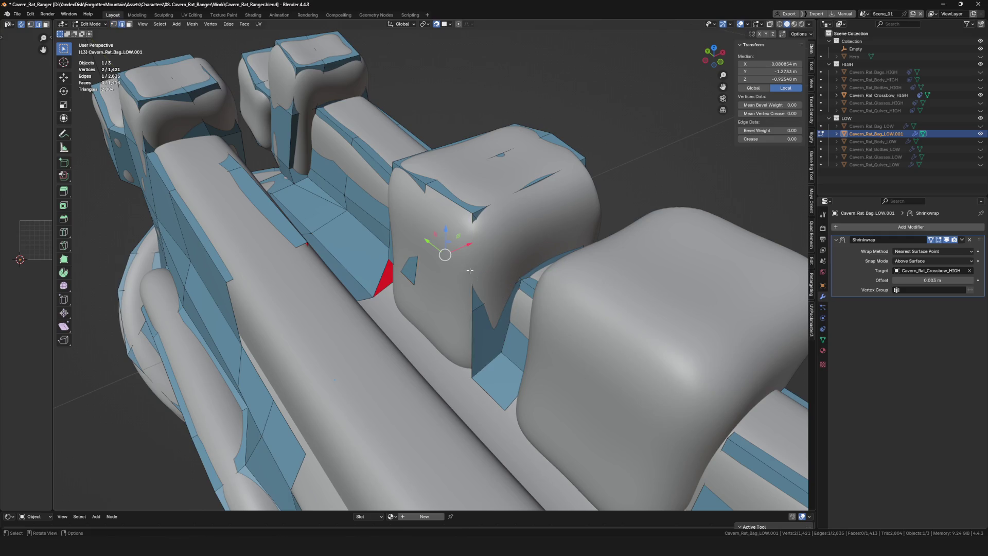
middle_click_drag(415, 248, 360, 288)
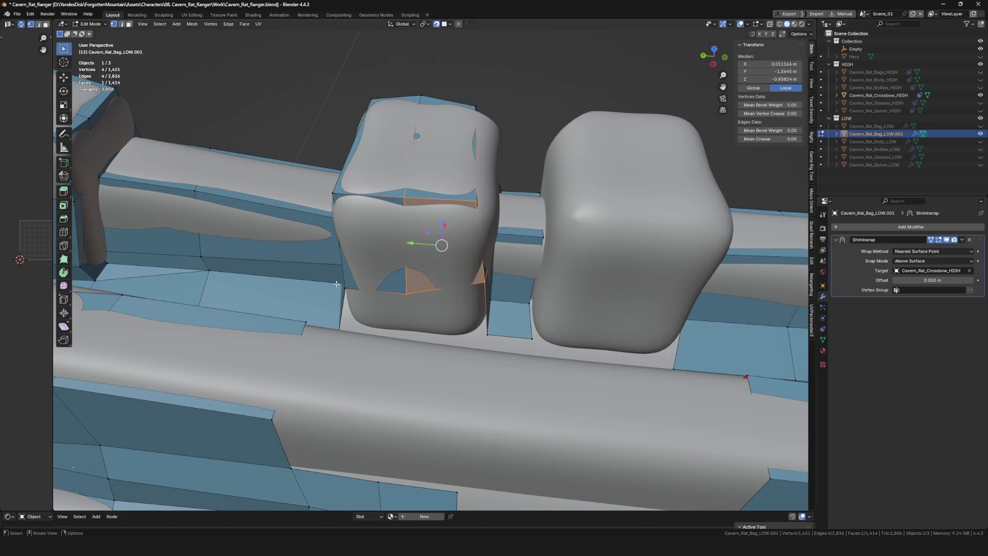
scroll(391, 309, "up", 2)
left_click(403, 331)
key("alt+d")
left_click(404, 334)
left_click(406, 303, "shift")
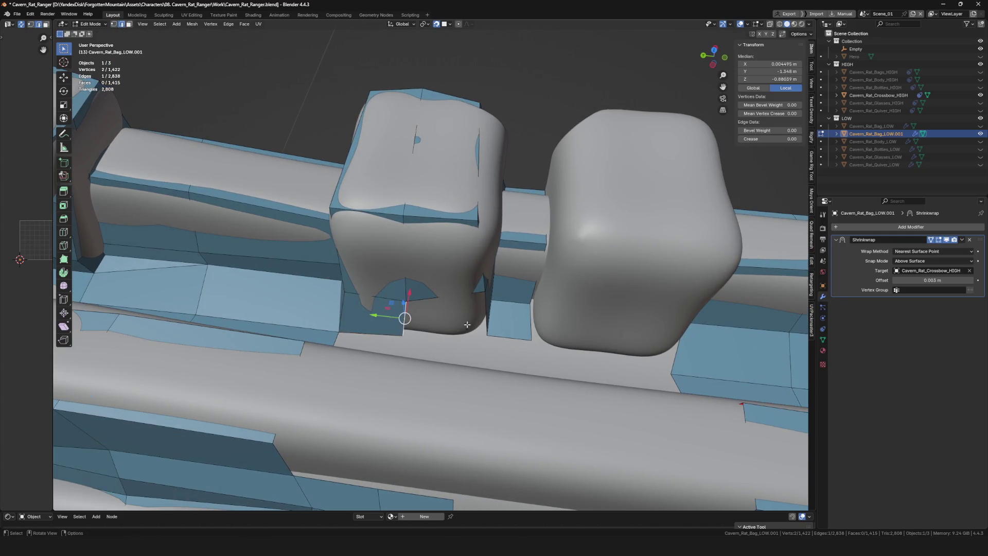
mouse_move(403, 315)
middle_mouse_down()
mouse_move(478, 302)
mouse_move(453, 313)
mouse_move(407, 309)
mouse_move(513, 285)
mouse_move(531, 206)
mouse_move(505, 228)
middle_mouse_up()
- Add another knife cut beside the nearer block
left_click(494, 281)
key("k")
left_click(529, 227)
key("Return")
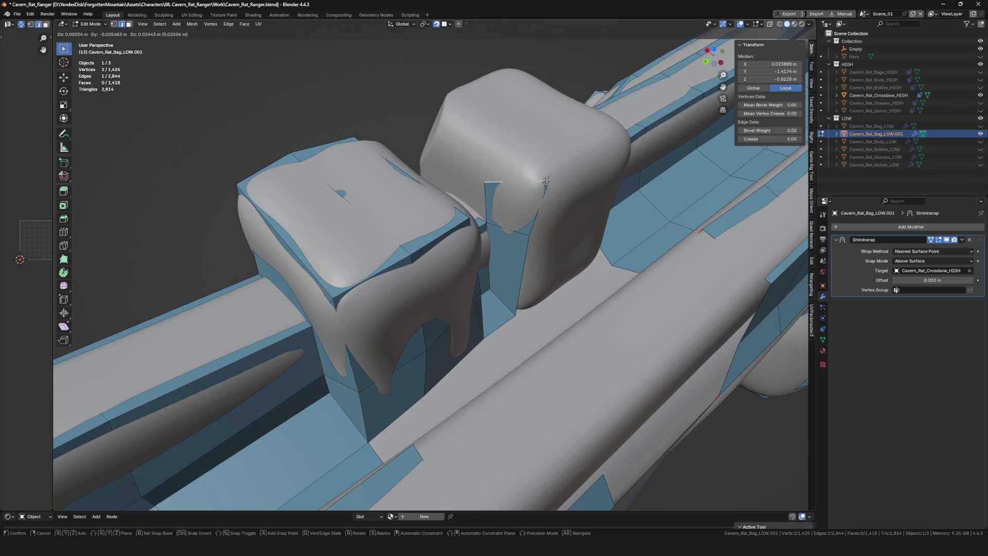
- Delete the stray face on the top block and pull an edge vertex into place
left_click(546, 180)
left_click(514, 196)
left_click(516, 199)
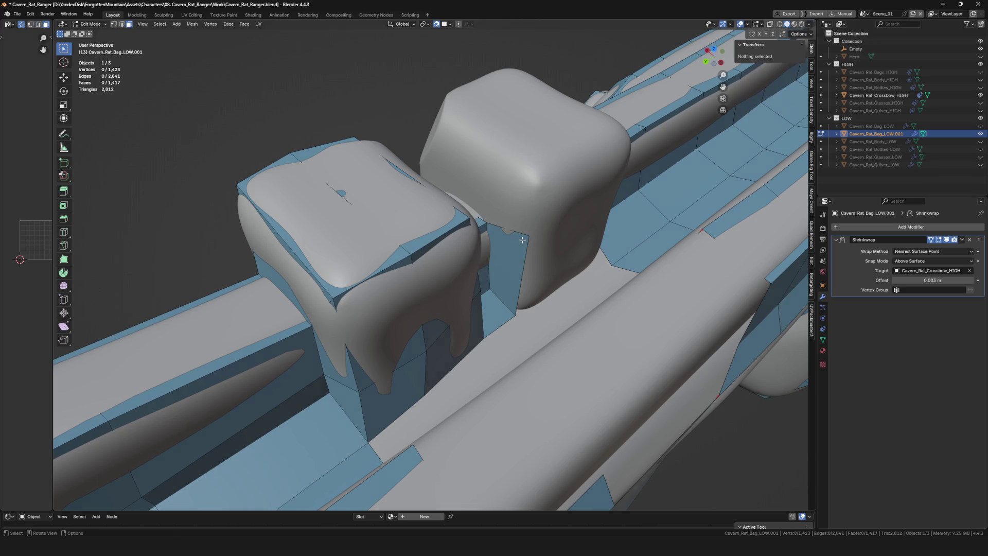
key("1")
left_click(531, 218)
key("g")
left_click(537, 180)
- Rip a new vertex from the edge and place it against the top block
middle_click_drag(538, 179, 501, 167)
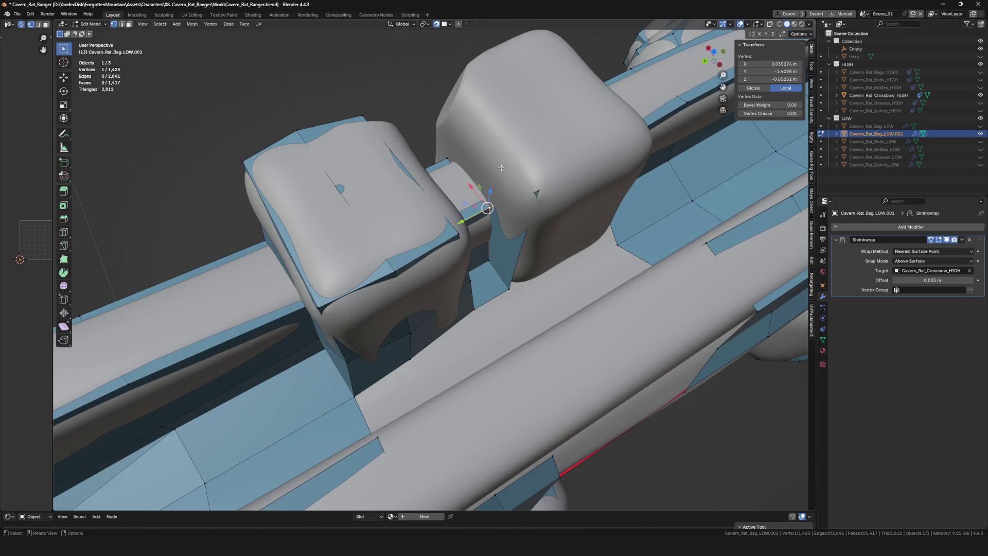
left_click(454, 93)
mouse_move(454, 93)
middle_mouse_down()
mouse_move(439, 133)
mouse_move(453, 172)
middle_mouse_up()
left_click(453, 172)
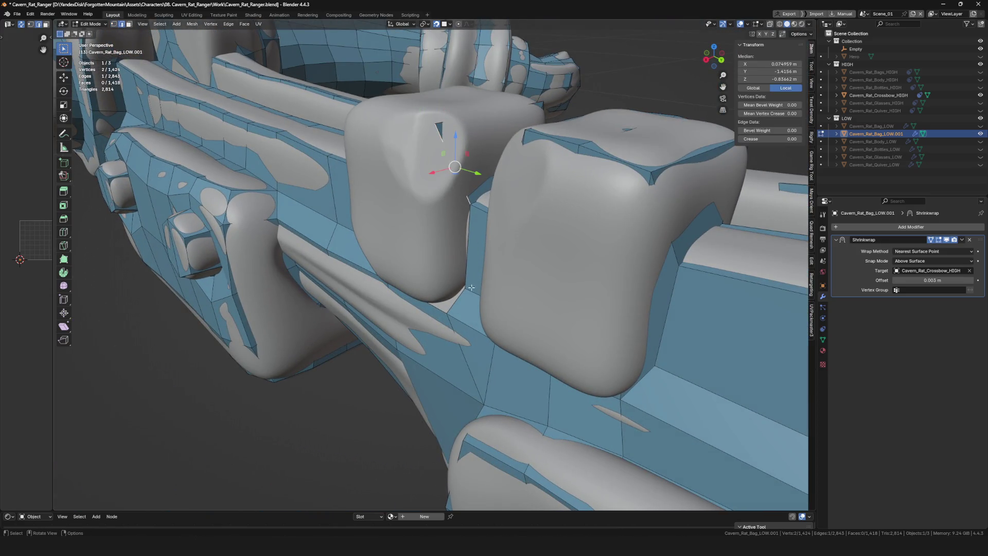
middle_click_drag(451, 305, 452, 229)
key("alt+v")
scroll(443, 308, "up", 3)
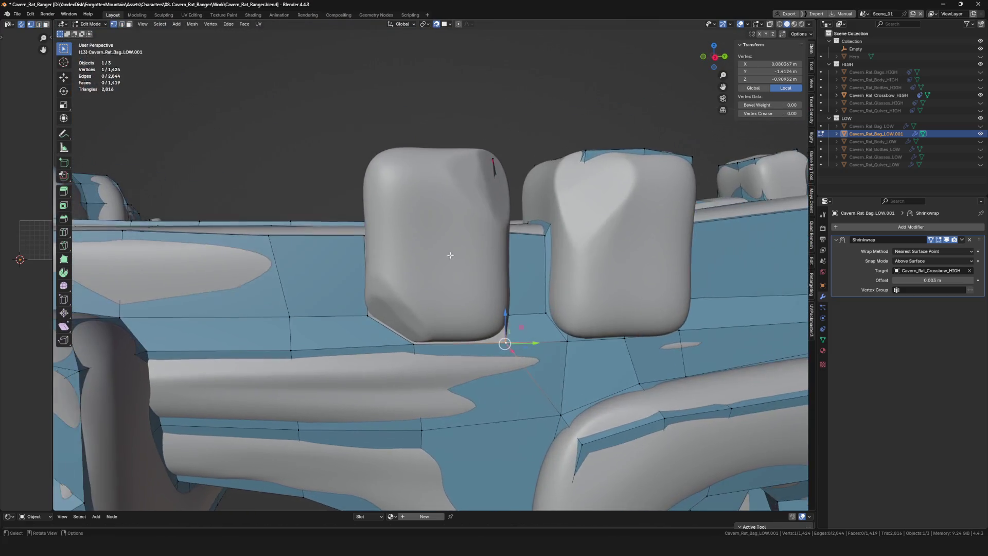
left_click(414, 151)
- Reposition the block's bottom-corner vertex, undoing a misplaced edit
middle_click_drag(414, 151, 418, 155)
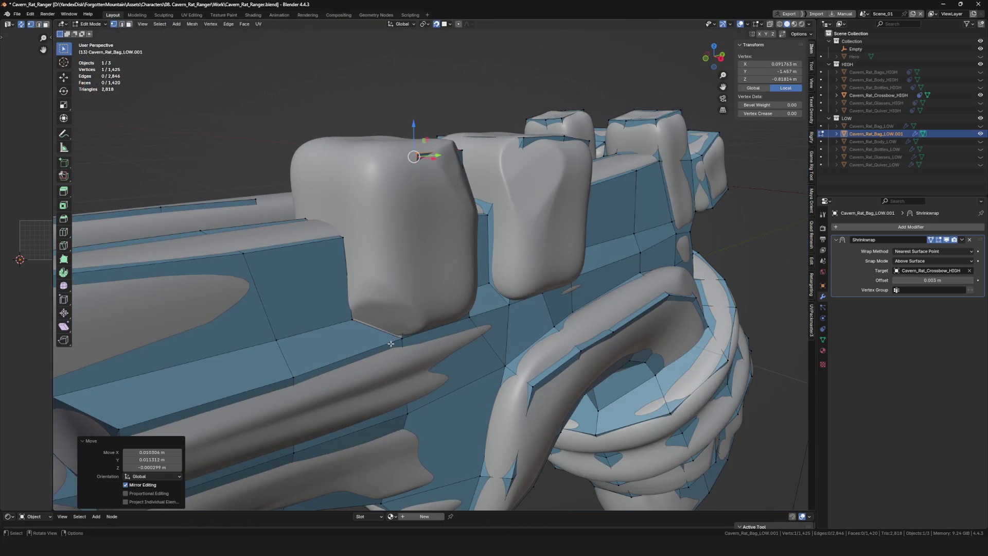
left_click(398, 337)
mouse_move(399, 337)
middle_mouse_down()
mouse_move(392, 292)
mouse_move(532, 272)
middle_mouse_up()
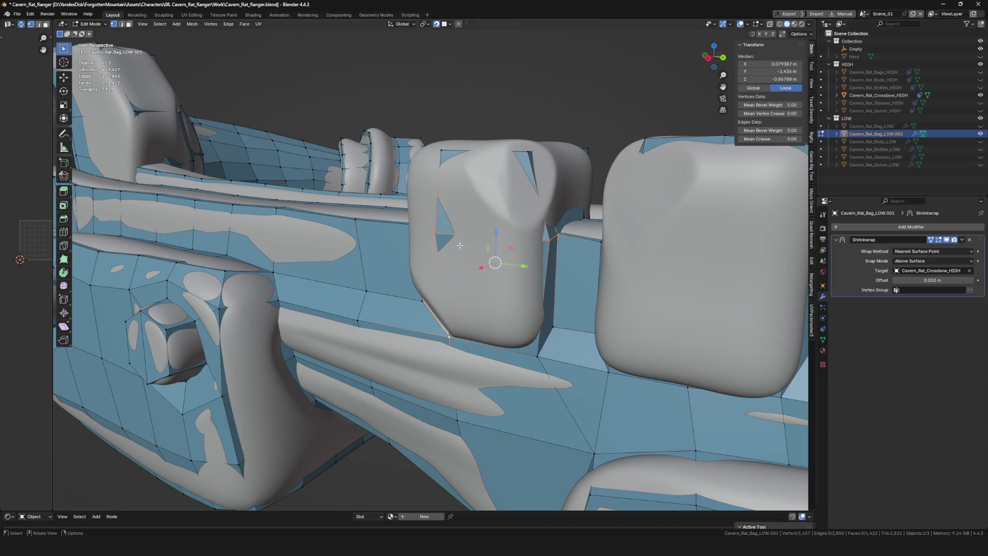
middle_click_drag(459, 245, 656, 248)
key("ctrl+z")
mouse_move(559, 247)
middle_mouse_down()
mouse_move(459, 203)
mouse_move(427, 257)
mouse_move(453, 288)
mouse_move(442, 267)
mouse_move(456, 226)
mouse_move(448, 221)
mouse_move(466, 251)
middle_mouse_up()
left_click(456, 189)
- Move the vertical edge beside the block tight against the high-poly surface
key("2")
left_click(421, 275)
key("g")
left_click(451, 219)
key("alt+a")
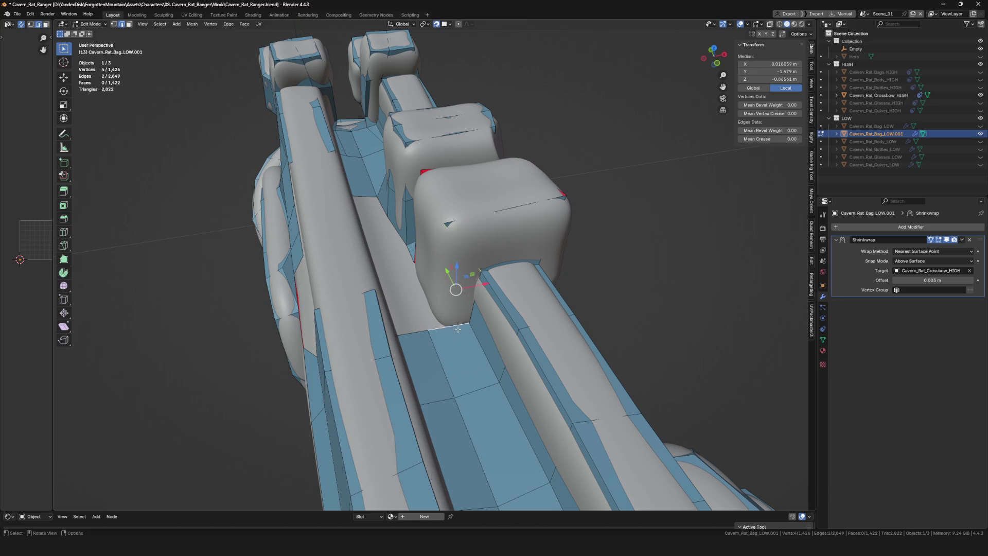
- Pull a new vertex out from the block's side face onto the high-poly surface
mouse_move(457, 329)
middle_mouse_down()
mouse_move(477, 269)
mouse_move(463, 231)
middle_mouse_up()
scroll(470, 277, "down", 10)
scroll(460, 207, "up", 10)
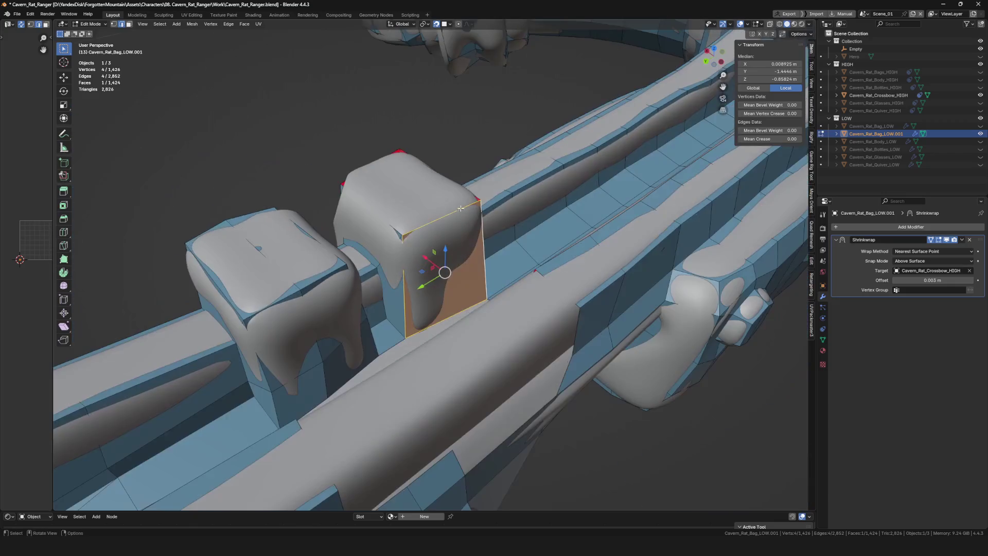
mouse_move(403, 224)
middle_mouse_down()
mouse_move(441, 176)
mouse_move(463, 220)
mouse_move(448, 259)
mouse_move(426, 170)
mouse_move(419, 229)
mouse_move(434, 275)
mouse_move(446, 240)
mouse_move(432, 249)
mouse_move(365, 195)
mouse_move(253, 167)
mouse_move(475, 274)
middle_mouse_up()
left_click(441, 177, "shift")
left_click(432, 192)
key("g")
left_click(413, 168)
- Duplicate another vertex and snap a hidden vertex into place using X-ray
left_click(431, 200)
left_click(412, 219)
key("alt+d")
left_click(448, 241)
key("alt+z")
key("g")
left_click(375, 199)
left_click(401, 206)
key("alt+z")
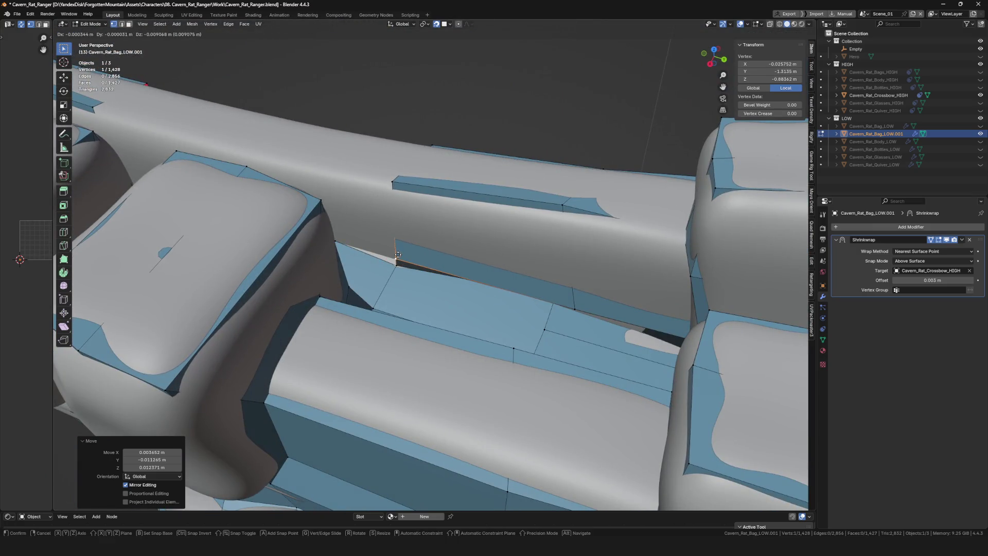
- Move the hidden vertex under the thin strip into position using X-ray
left_click(398, 254)
mouse_move(398, 254)
middle_mouse_down()
mouse_move(661, 251)
mouse_move(601, 256)
middle_mouse_up()
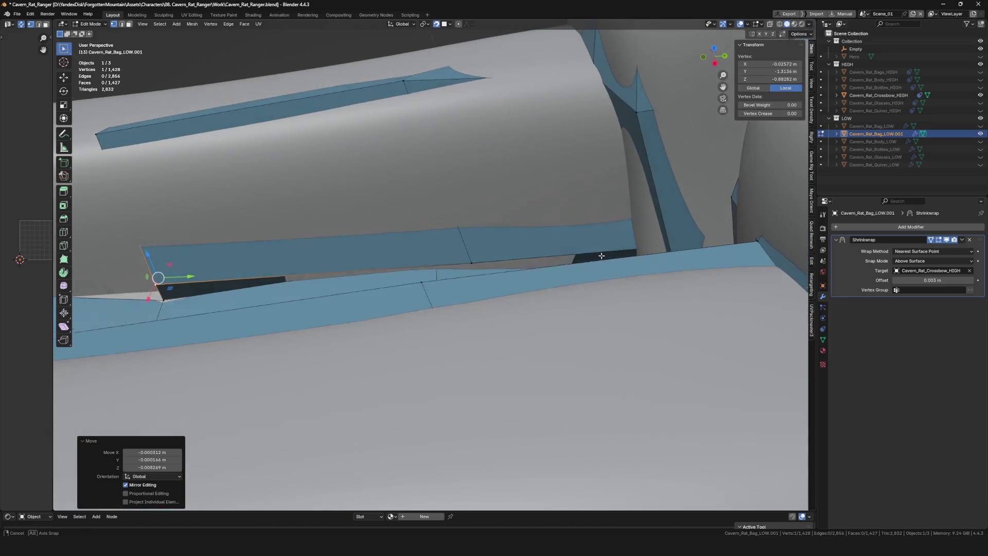
key("alt+z")
left_click(435, 261)
key("alt+z")
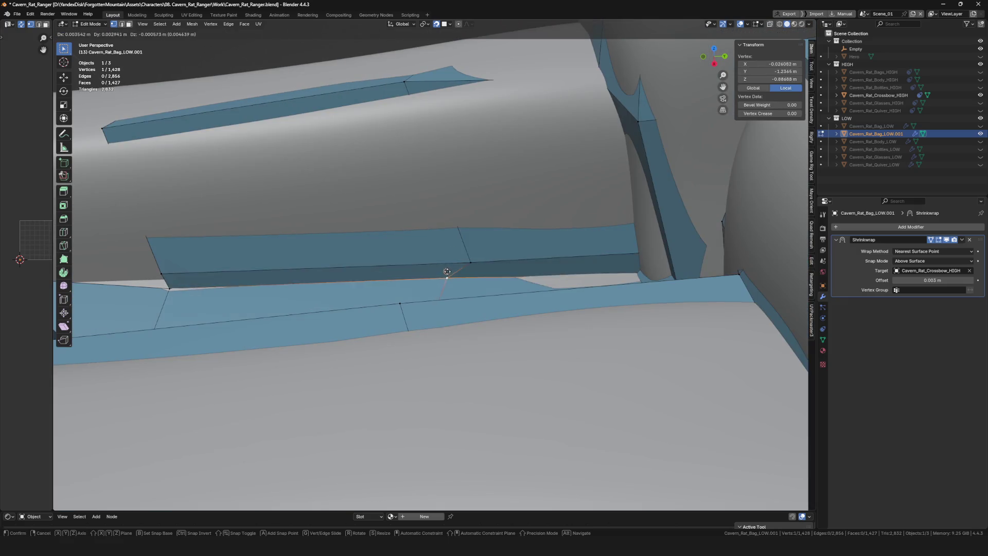
left_click(459, 280)
mouse_move(459, 280)
middle_mouse_down()
mouse_move(504, 355)
mouse_move(511, 276)
middle_mouse_up()
scroll(511, 276, "up", 8)
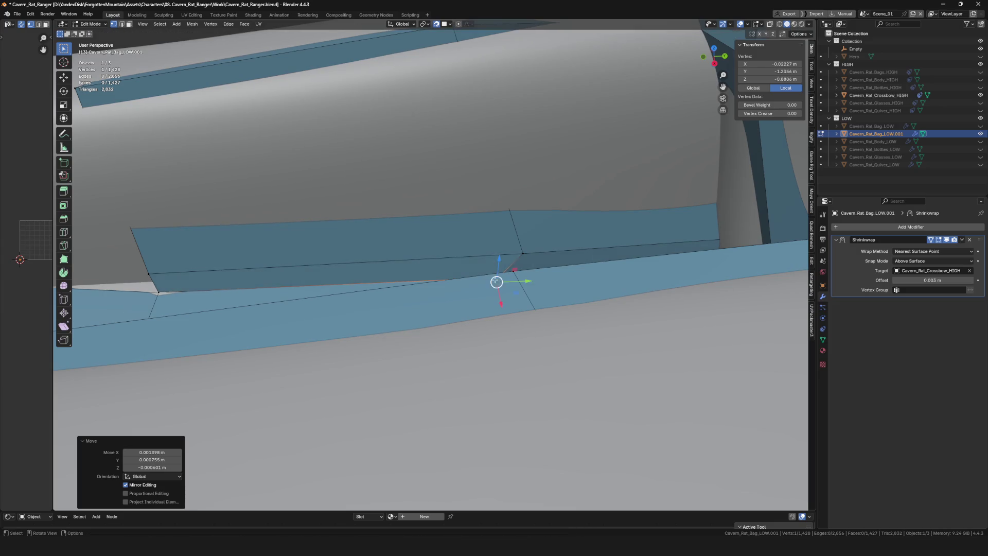
mouse_move(496, 281)
middle_mouse_down()
mouse_move(390, 274)
mouse_move(531, 277)
mouse_move(504, 289)
middle_mouse_up()
- Merge the two vertices at the strip's end using Merge At Last
left_click(499, 280, "shift")
key("m")
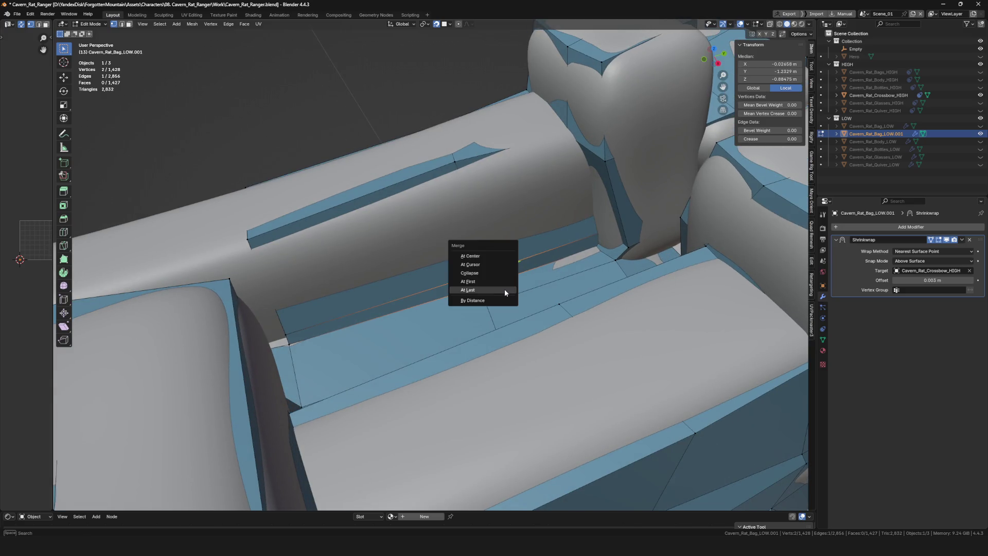
left_click(504, 289)
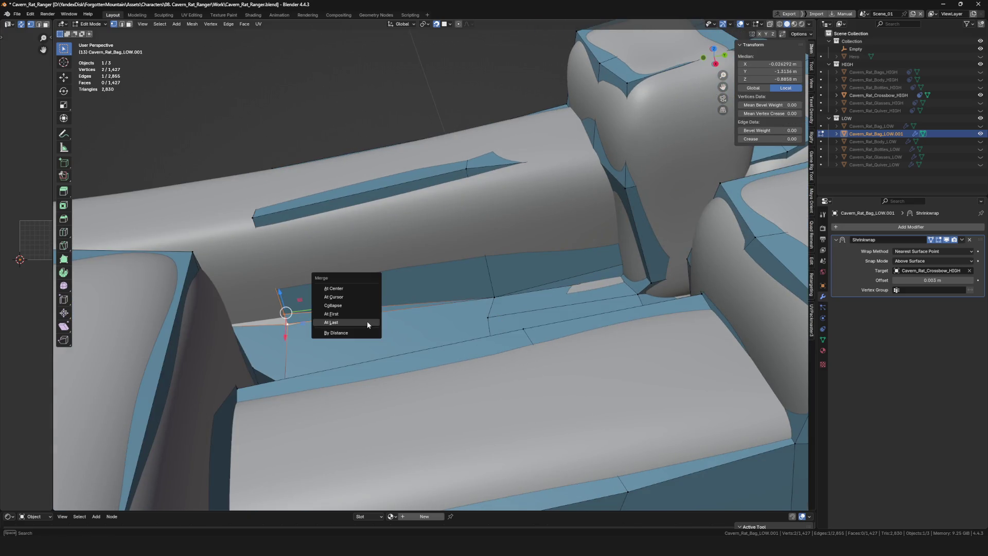
left_click(367, 324)
mouse_move(367, 325)
middle_mouse_down()
mouse_move(353, 310)
mouse_move(354, 320)
mouse_move(348, 297)
middle_mouse_up()
left_click(349, 313)
- Extrude a new vertex from the strip's end along the narrow slot
left_click(337, 216)
key("e")
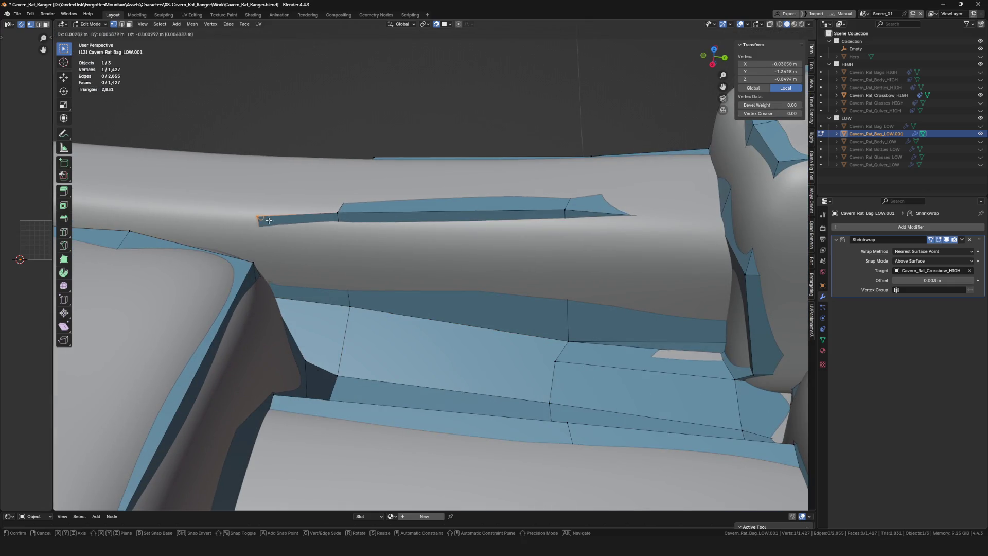
middle_click_drag(427, 278, 445, 282)
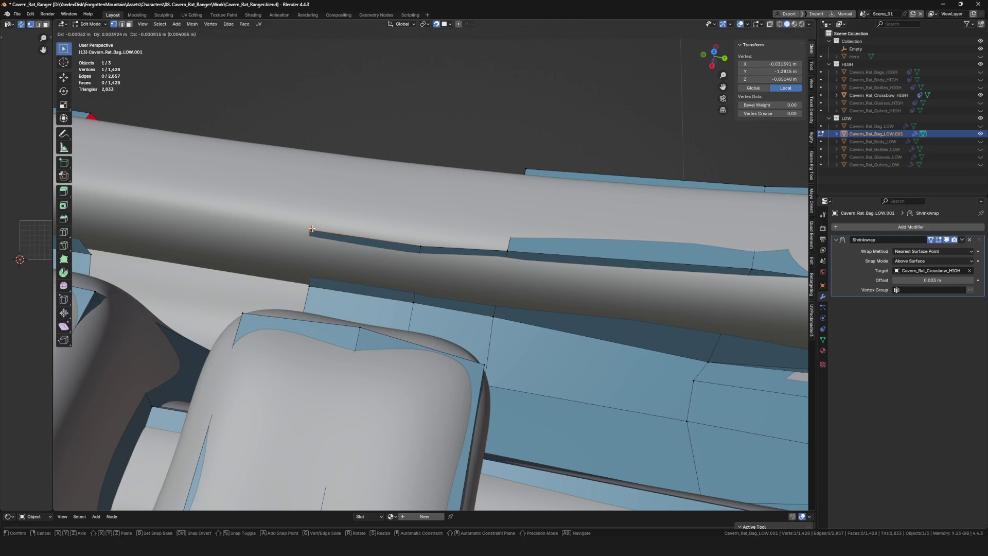
middle_click_drag(523, 256, 515, 360)
- Extrude another vertex along the strip and fill a quad face from the four vertices
key("e")
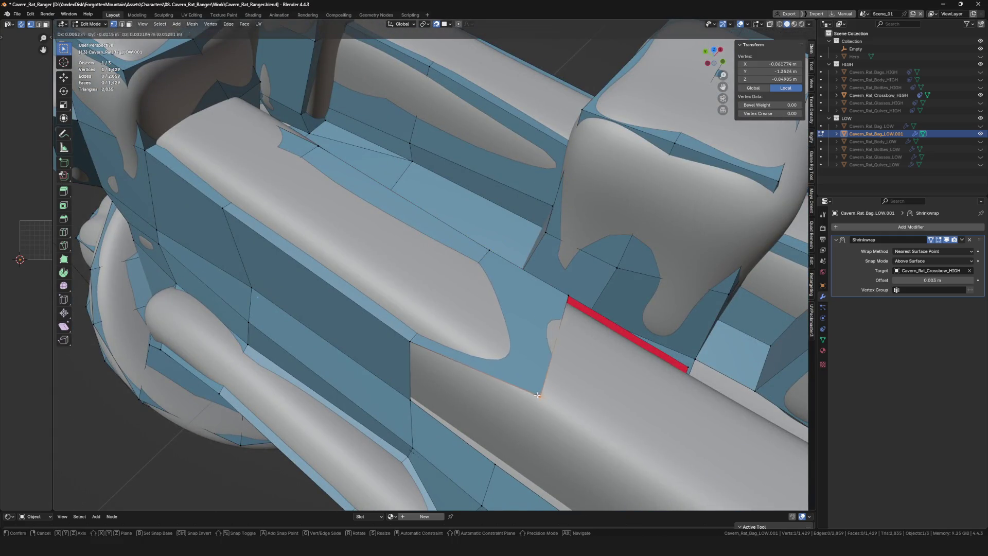
left_click(525, 394)
key("f")
scroll(454, 437, "down", 5)
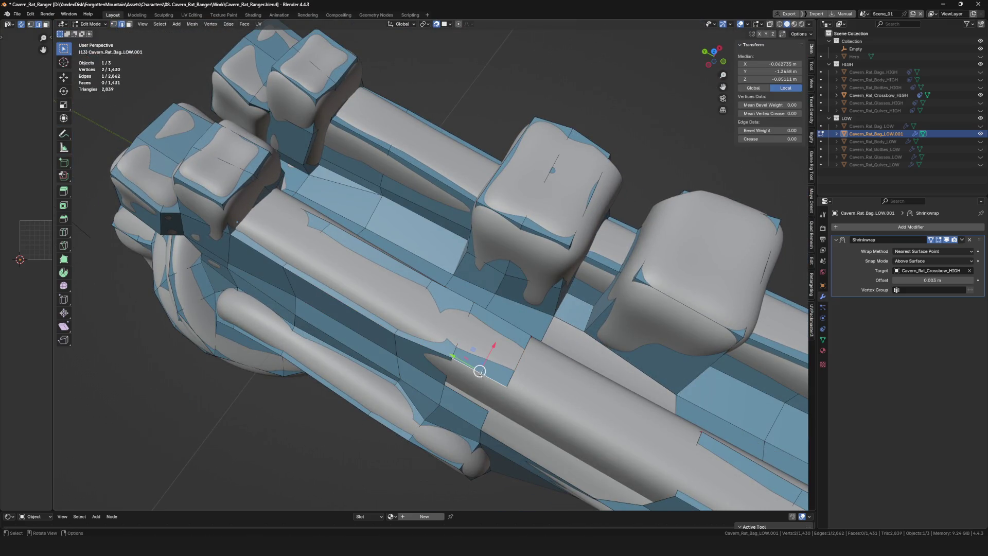
- Extrude a new vertex at the crossbow's side gap and nudge it into place
left_click(492, 408)
mouse_move(492, 408)
middle_mouse_down()
mouse_move(433, 341)
mouse_move(404, 328)
middle_mouse_up()
key("e")
key("e")
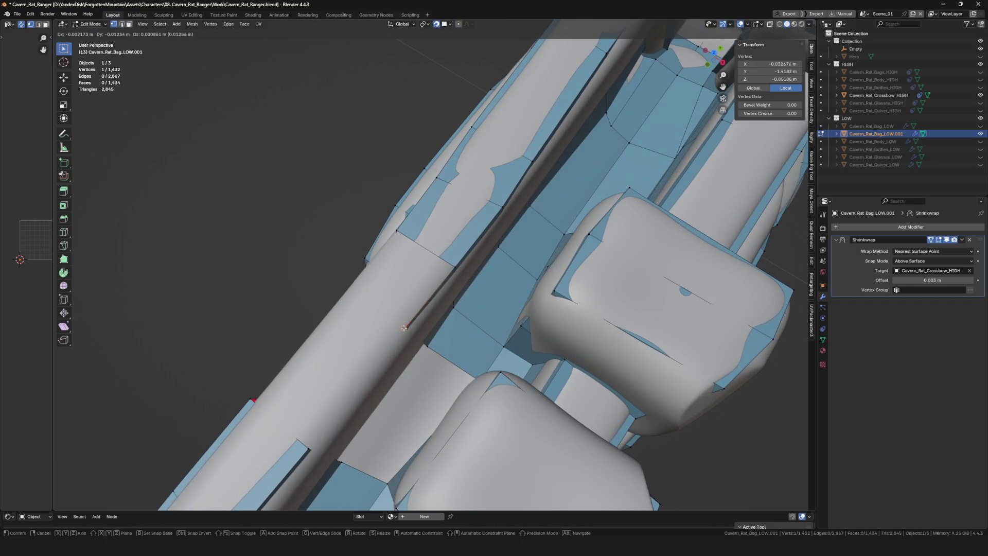
middle_click_drag(451, 264, 474, 301)
left_click(421, 354)
mouse_move(421, 355)
middle_mouse_down()
mouse_move(391, 334)
mouse_move(427, 359)
middle_mouse_up()
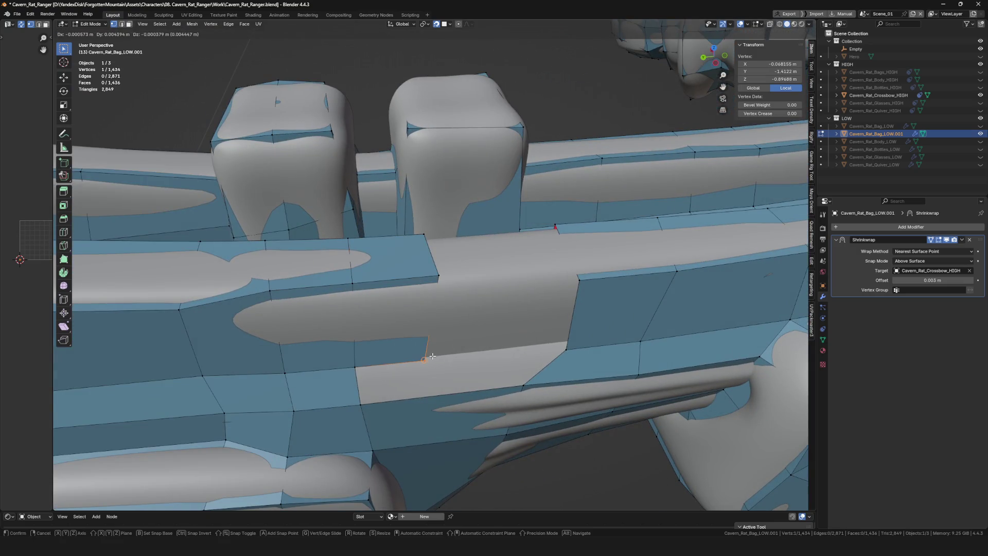
left_click(439, 355)
mouse_move(437, 359)
middle_mouse_down()
mouse_move(429, 304)
mouse_move(427, 329)
mouse_move(396, 331)
middle_mouse_up()
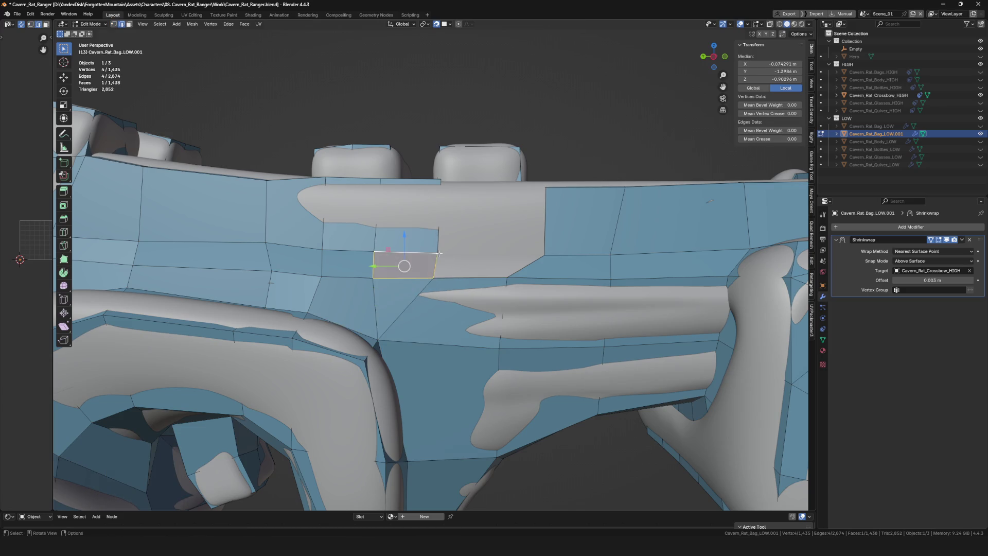
mouse_move(439, 253)
middle_mouse_down()
mouse_move(456, 316)
mouse_move(487, 254)
middle_mouse_up()
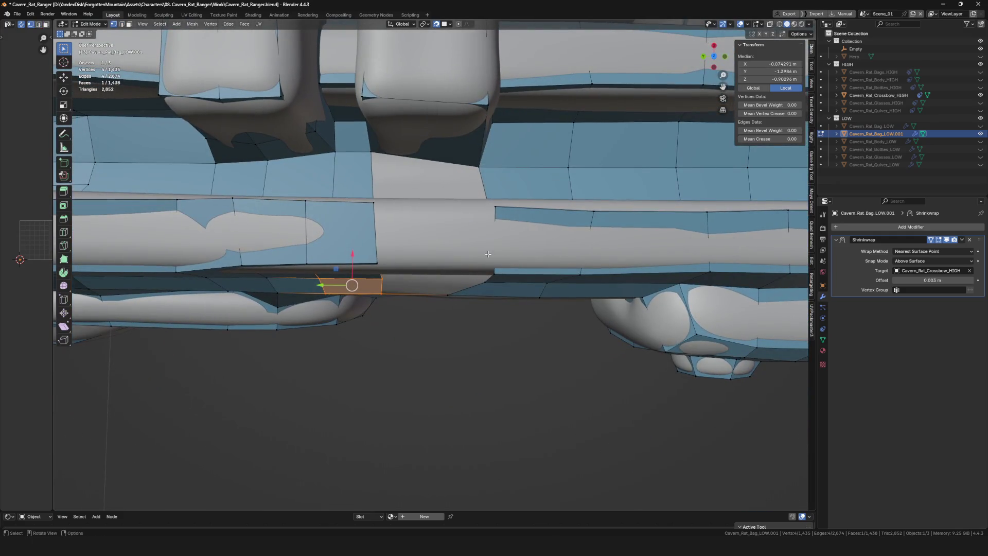
left_click_drag(495, 209, 486, 209)
mouse_move(486, 209)
middle_mouse_down()
mouse_move(442, 206)
mouse_move(430, 165)
mouse_move(403, 159)
mouse_move(477, 212)
middle_mouse_up()
- Fill the three remaining side gaps with new faces
key("f")
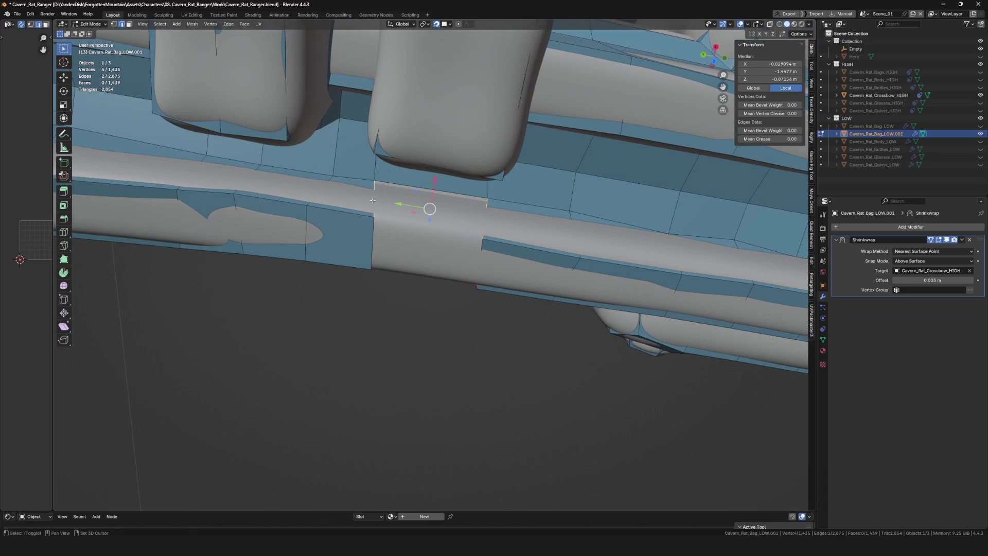
middle_click_drag(373, 200, 444, 246)
key("f")
key("f")
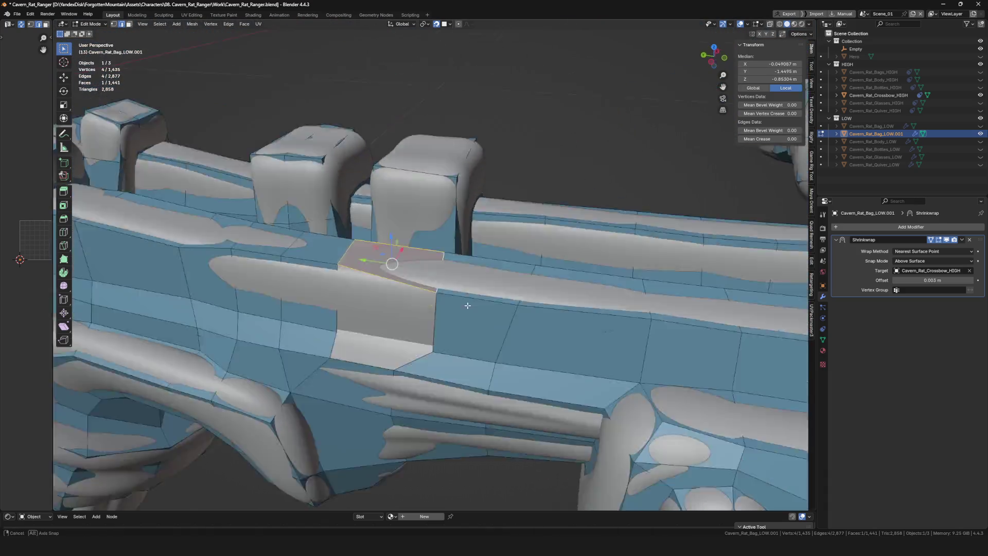
middle_click_drag(468, 306, 456, 300)
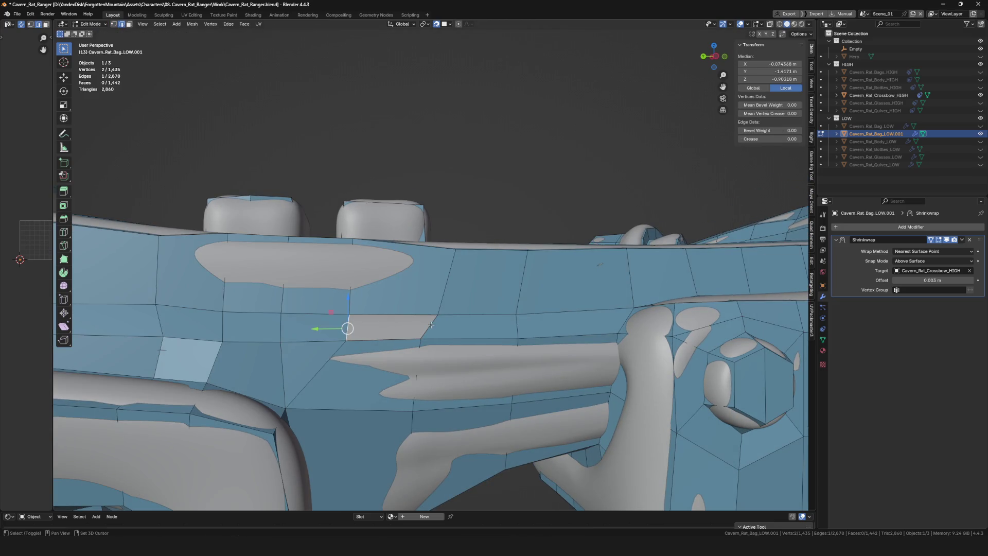
key("f")
middle_click_drag(431, 325, 427, 343)
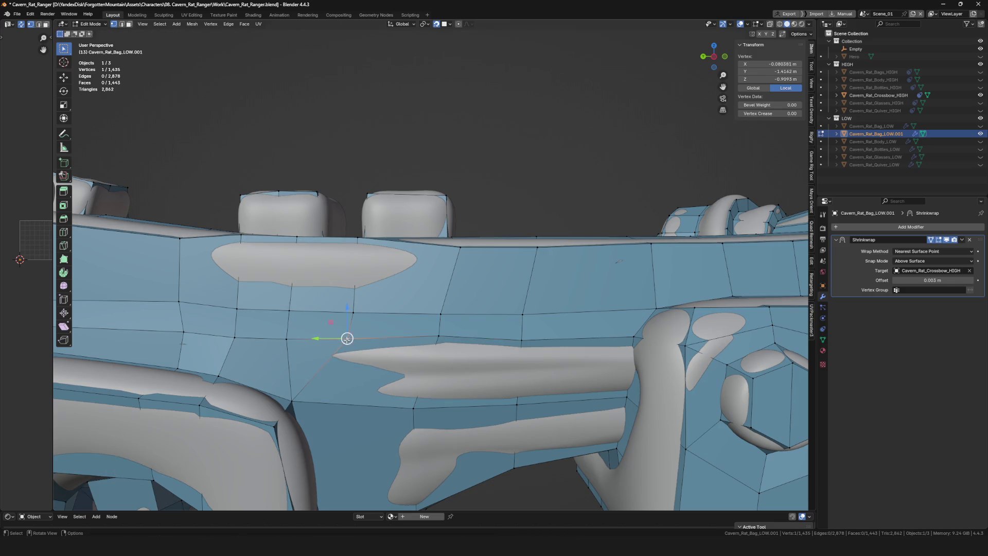
scroll(376, 319, "down", 3)
middle_click_drag(376, 320, 425, 285)
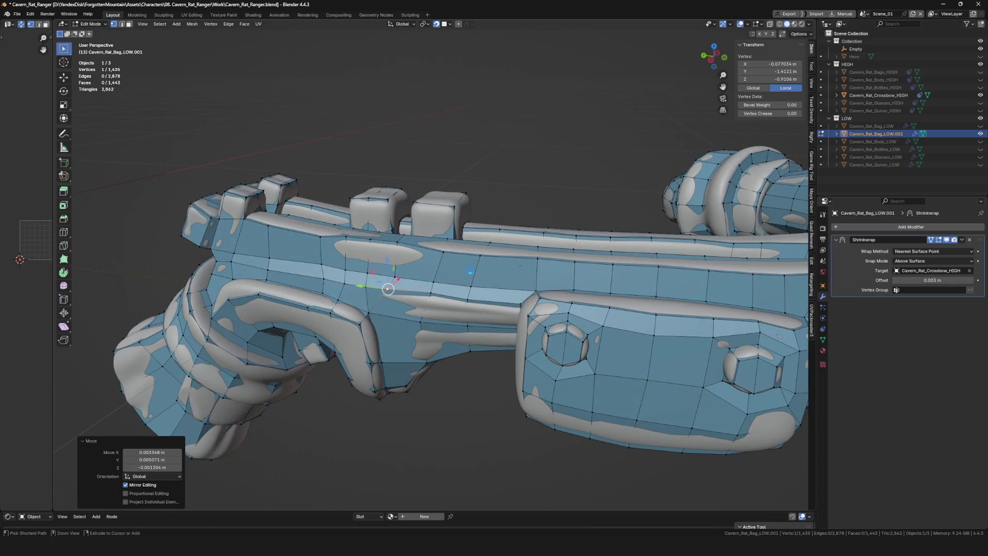
- Save the .blend file, isolate the low-poly mesh in local view, and return to Object Mode
key("ctrl+s")
key("KP_Divide")
mouse_move(566, 289)
middle_mouse_down()
mouse_move(685, 297)
mouse_move(669, 309)
mouse_move(685, 315)
mouse_move(388, 293)
middle_mouse_up()
key("Tab")
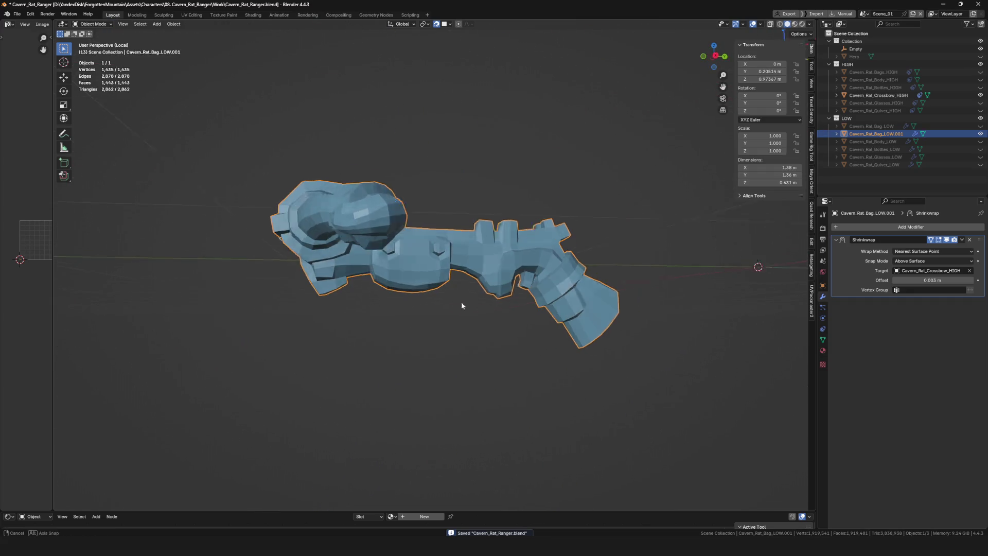
- Exit local view to show the high-poly crossbow and frame the whole crossbow
mouse_move(462, 303)
middle_mouse_down()
mouse_move(482, 300)
mouse_move(447, 325)
middle_mouse_up()
key("KP_Divide")
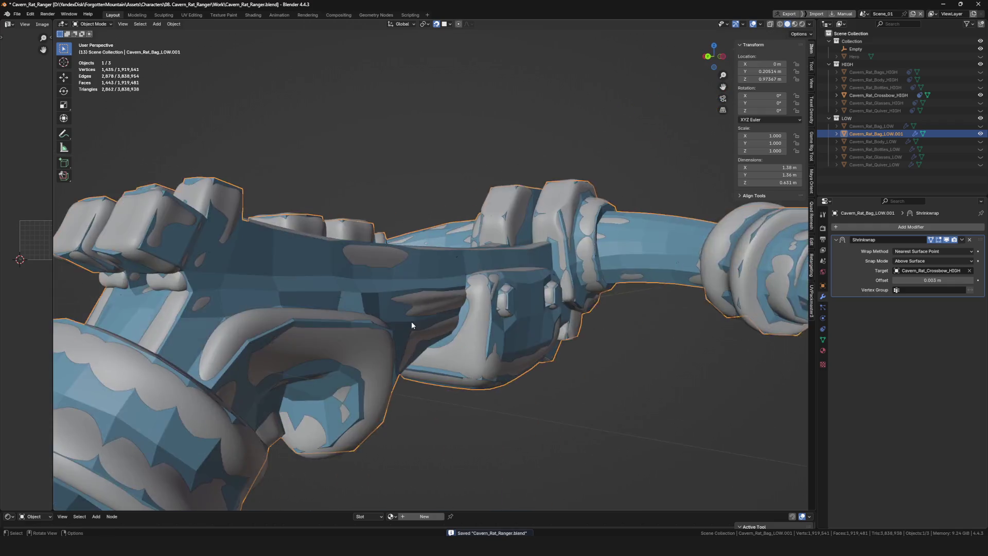
scroll(412, 321, "down", 3)
scroll(412, 321, "up", 3)
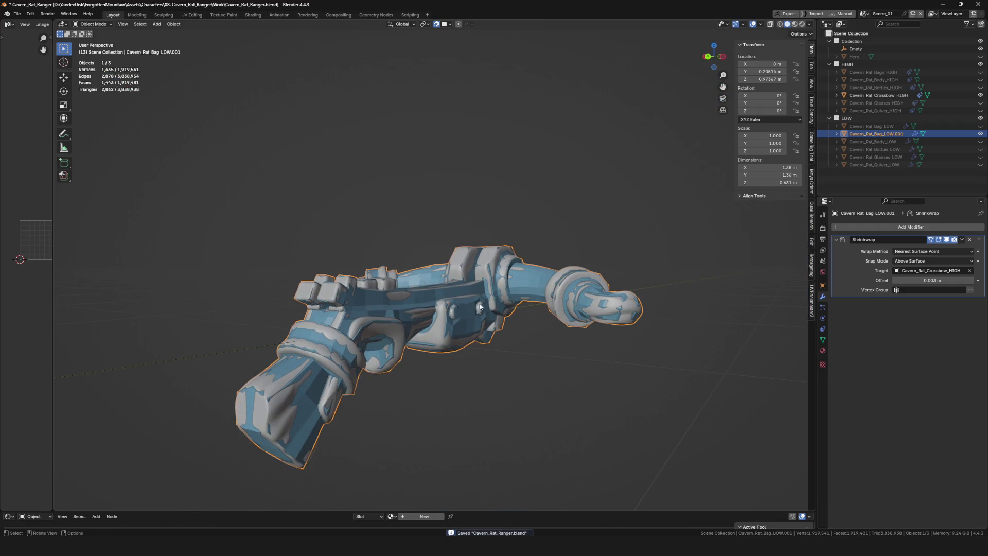
middle_click_drag(411, 321, 582, 320)
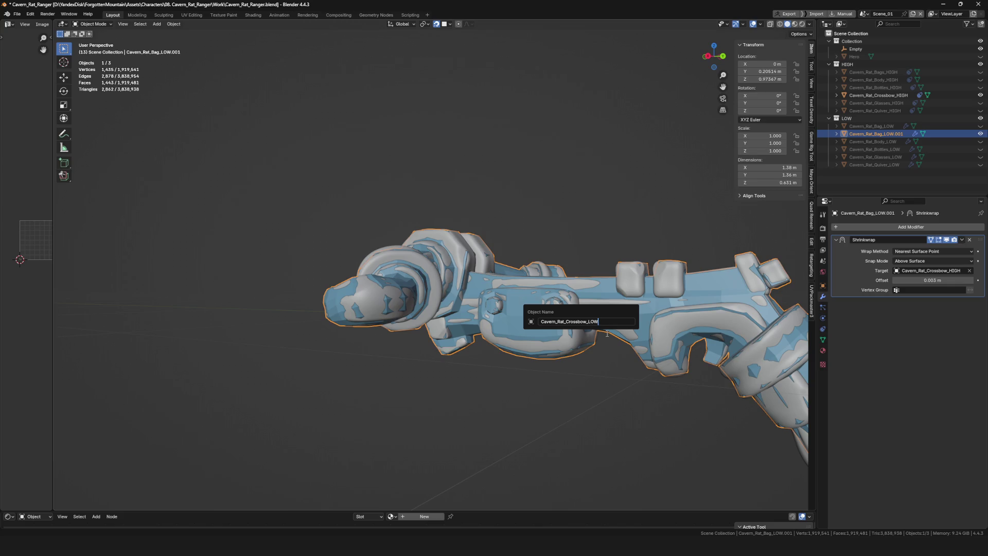
mouse_move(607, 337)
middle_mouse_down()
mouse_move(578, 204)
mouse_move(546, 267)
mouse_move(462, 243)
mouse_move(562, 231)
middle_mouse_up()
- Save Cavern_Rat_Ranger.blend, hide Crossbow_HIGH, and isolate Cavern_Rat_Crossbow_LOW in local view
key("ctrl+s")
left_click(980, 97)
key("KP_Divide")
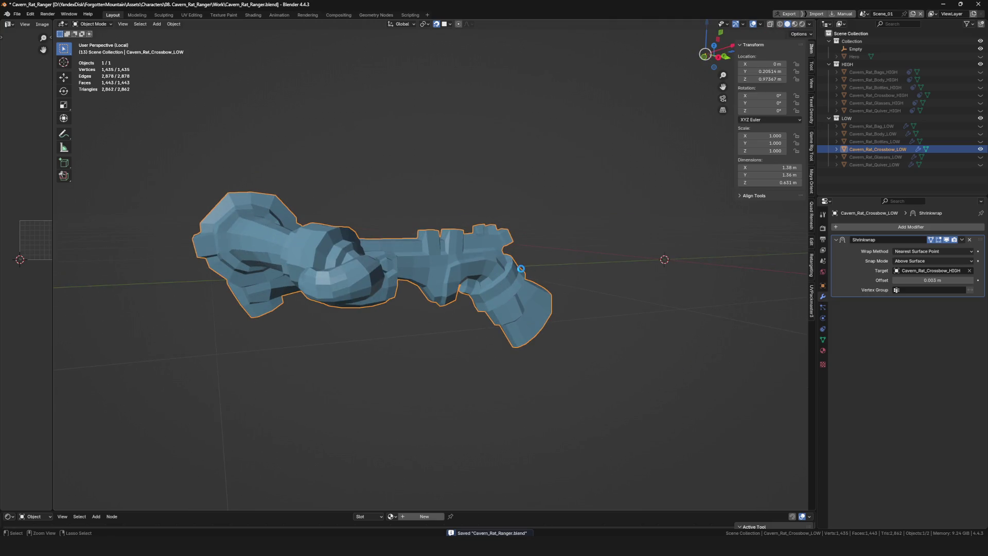
- Leave local view and orbit and zoom around the full low-poly rat beside Cavern_Rat_Crossbow_LOW
middle_click_drag(520, 268, 707, 223)
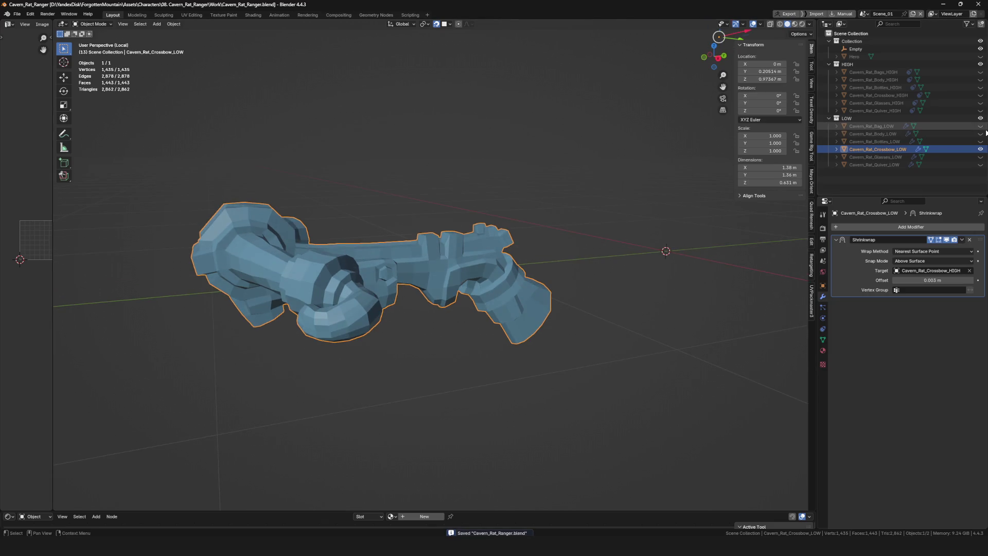
key("KP_Divide")
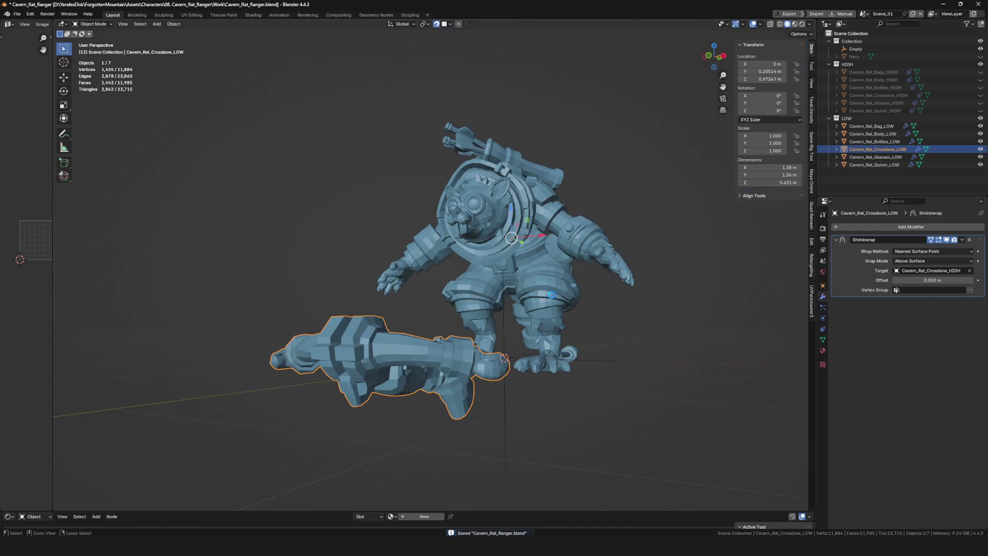
mouse_move(506, 317)
middle_mouse_down()
mouse_move(544, 320)
mouse_move(575, 285)
mouse_move(532, 319)
mouse_move(678, 278)
mouse_move(441, 323)
middle_mouse_up()
scroll(554, 297, "up", 2)
scroll(562, 308, "down", 5)
scroll(562, 308, "up", 5)
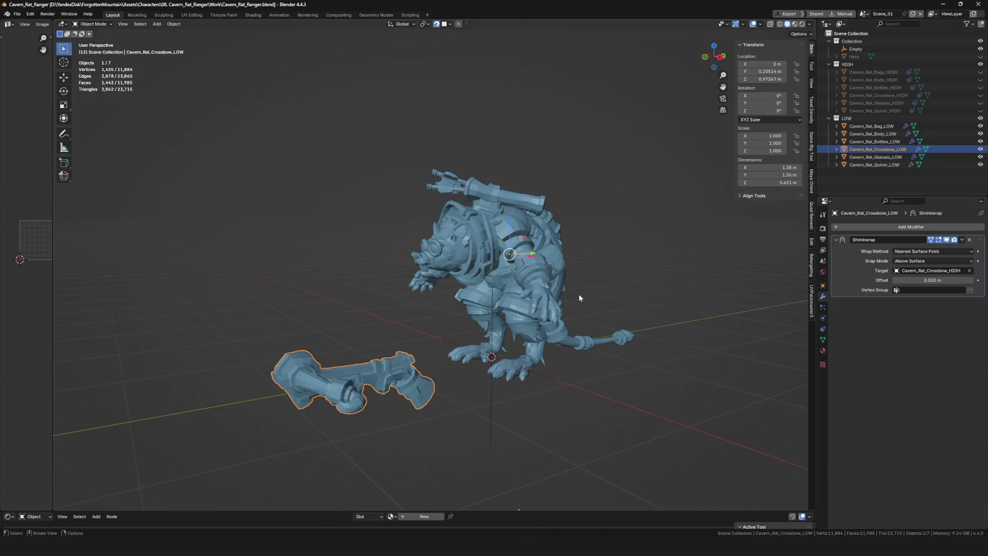
scroll(561, 308, "up", 2)
mouse_move(562, 307)
middle_mouse_down()
mouse_move(417, 352)
mouse_move(459, 236)
middle_mouse_up()
scroll(441, 279, "up", 5)
scroll(437, 289, "down", 8)
scroll(437, 288, "up", 4)
scroll(457, 233, "up", 6)
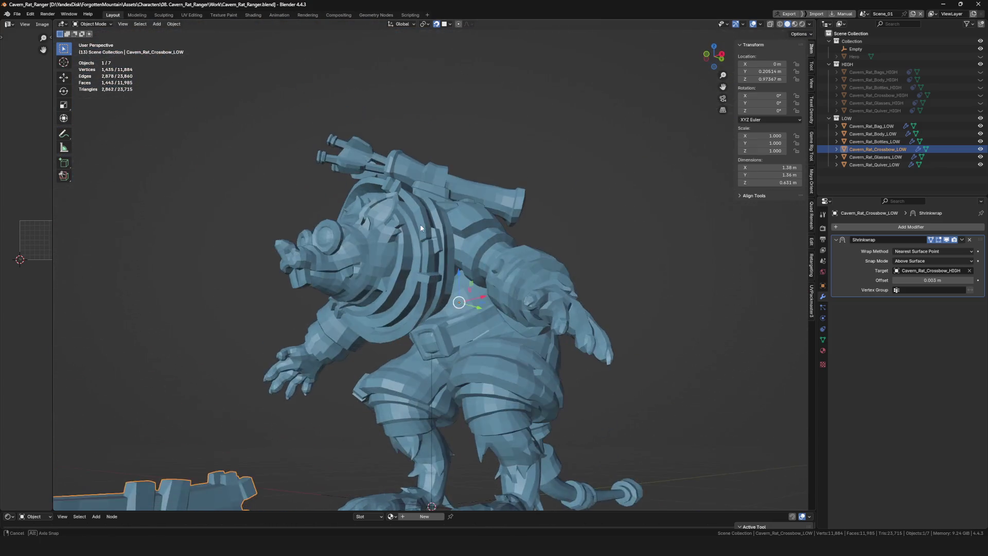
mouse_move(450, 199)
middle_mouse_down()
mouse_move(546, 257)
mouse_move(525, 265)
mouse_move(584, 258)
mouse_move(457, 258)
mouse_move(489, 353)
mouse_move(525, 319)
middle_mouse_up()
scroll(521, 257, "down", 3)
scroll(474, 319, "up", 4)
left_click_drag(669, 113, 561, 239)
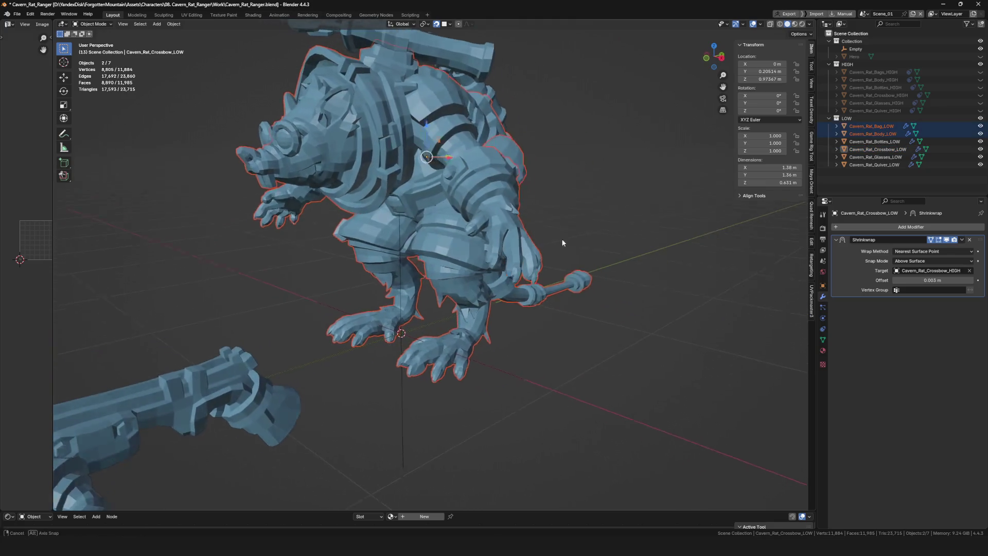
middle_click_drag(560, 238, 621, 251)
left_click(481, 201)
key("q")
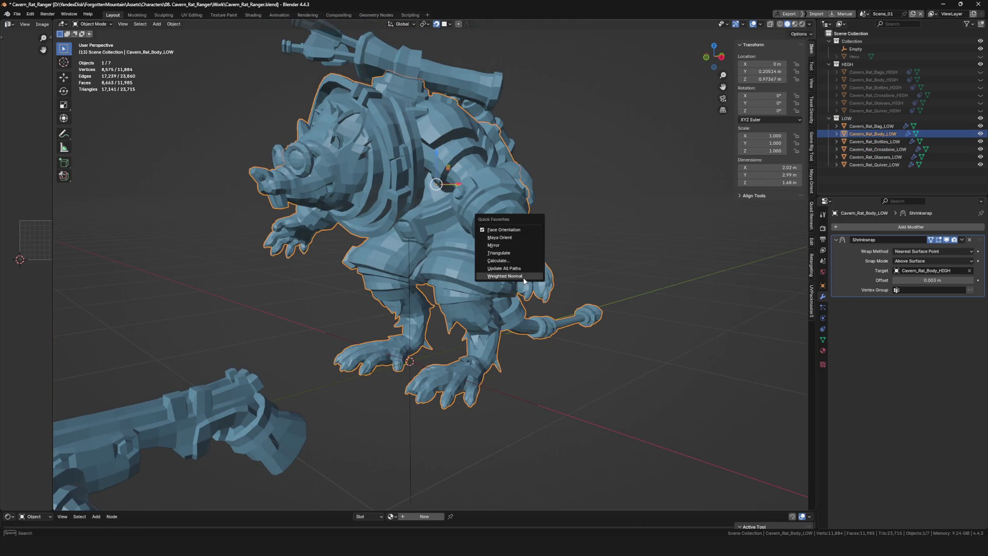
left_click(524, 281)
mouse_move(524, 281)
middle_mouse_down()
mouse_move(502, 267)
mouse_move(622, 275)
mouse_move(554, 238)
mouse_move(444, 255)
mouse_move(487, 261)
mouse_move(543, 232)
mouse_move(514, 119)
mouse_move(488, 190)
middle_mouse_up()
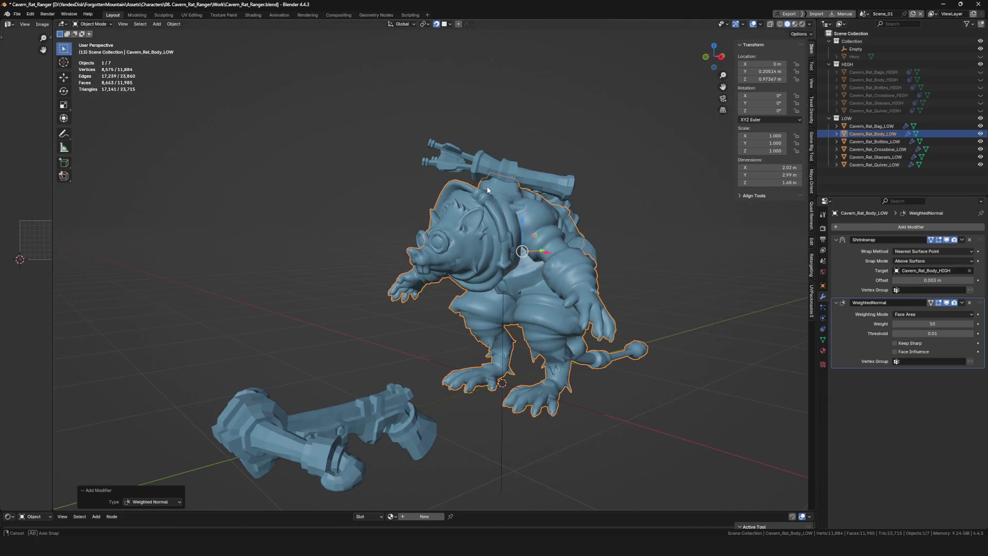
left_click(969, 303)
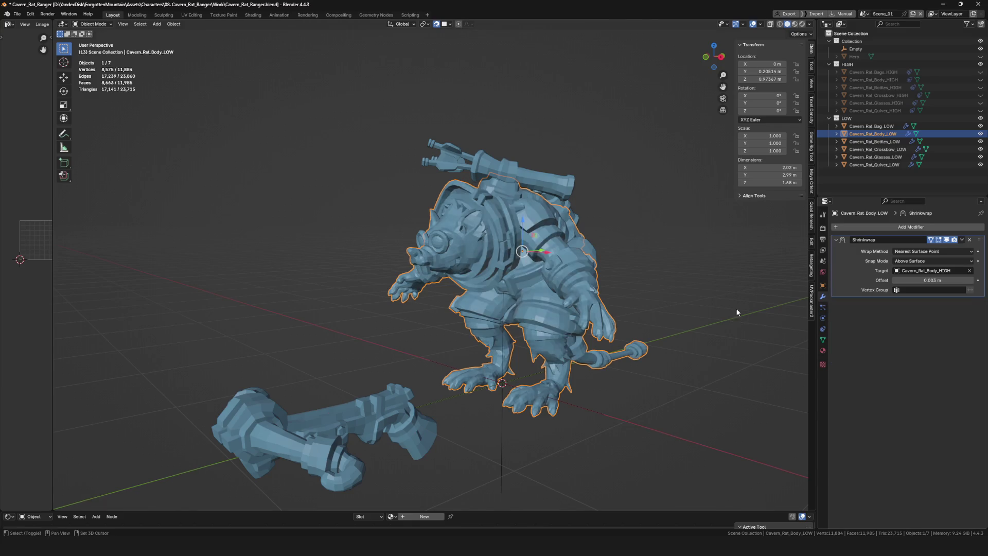
mouse_move(514, 278)
middle_mouse_down()
mouse_move(502, 279)
mouse_move(547, 265)
mouse_move(467, 282)
mouse_move(517, 221)
mouse_move(521, 201)
mouse_move(451, 147)
mouse_move(493, 130)
mouse_move(512, 170)
mouse_move(517, 152)
mouse_move(489, 153)
middle_mouse_up()
scroll(489, 276, "up", 3)
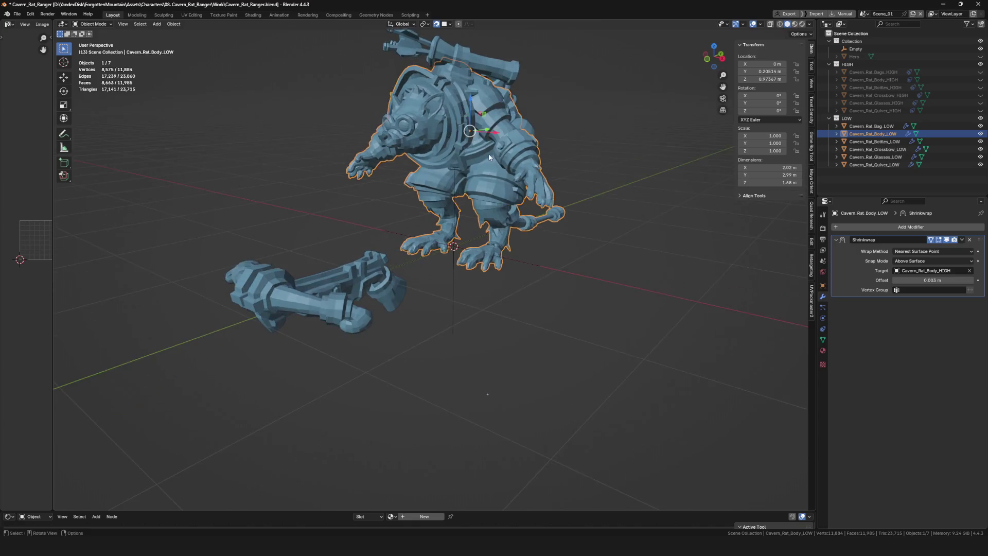
scroll(435, 156, "up", 6)
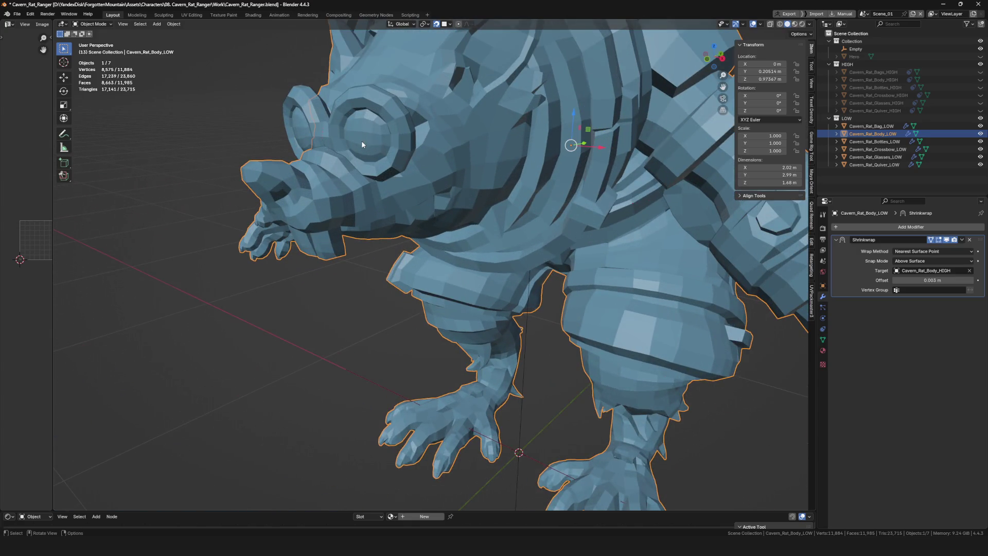
left_click(367, 133)
mouse_move(364, 142)
middle_mouse_down()
mouse_move(367, 133)
mouse_move(448, 148)
middle_mouse_up()
scroll(408, 148, "up", 5)
scroll(399, 142, "down", 10)
scroll(424, 152, "up", 10)
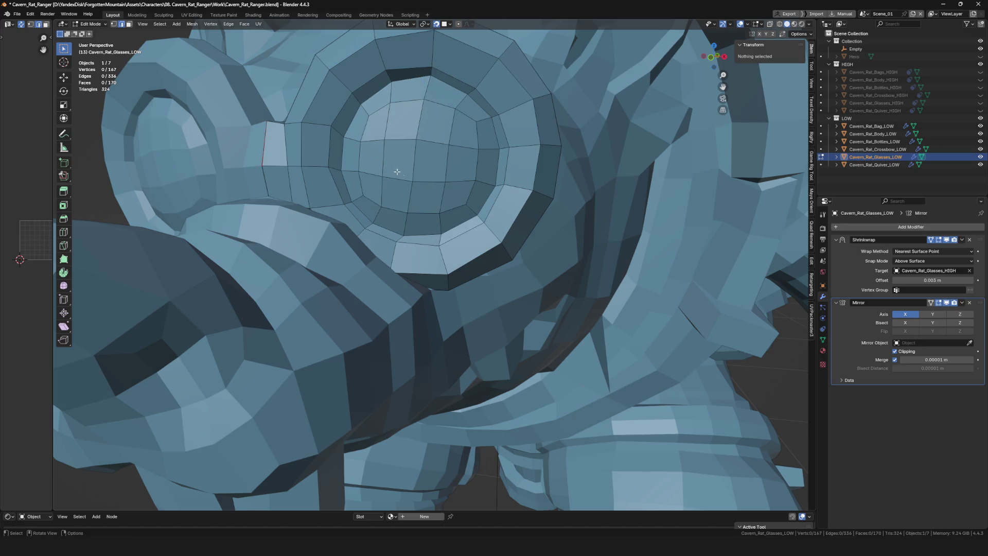
scroll(398, 172, "down", 10)
scroll(397, 170, "up", 10)
middle_click_drag(399, 169, 394, 153)
scroll(414, 163, "down", 10)
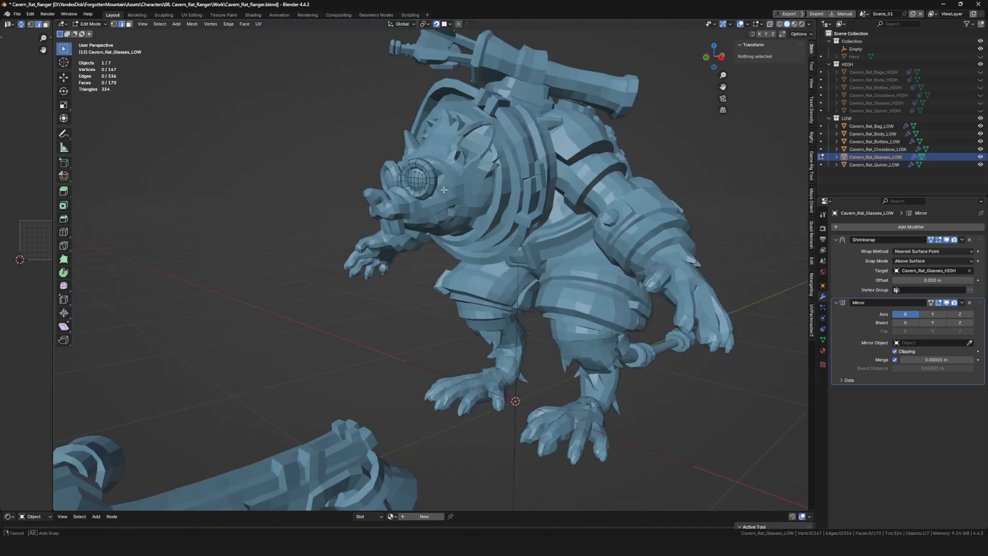
key("Tab")
- Add a Weighted Normal modifier to Cavern_Rat_Glasses_LOW via Quick Favorites
scroll(433, 234, "down", 5)
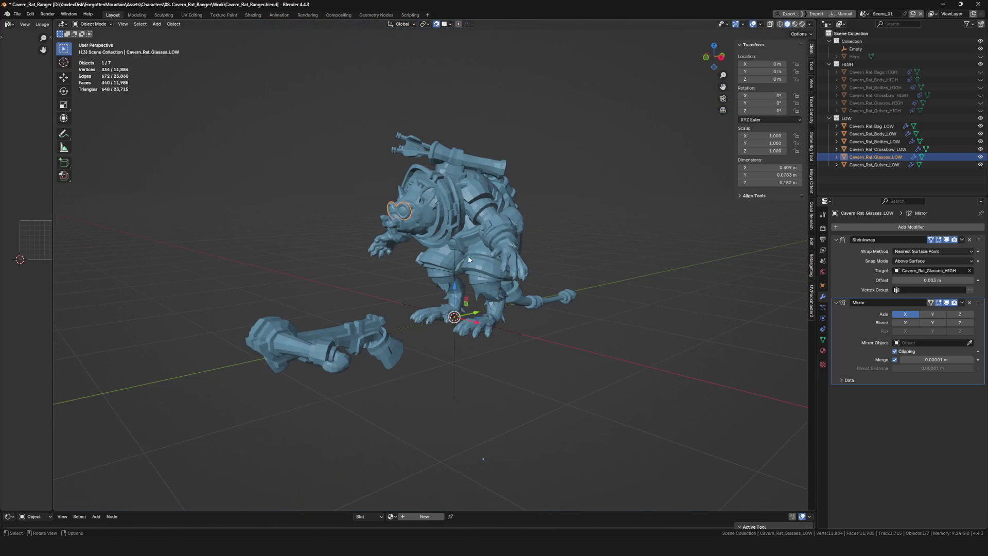
scroll(431, 226, "up", 5)
right_click(431, 227)
left_click(431, 224)
scroll(410, 222, "up", 3)
scroll(410, 222, "down", 3)
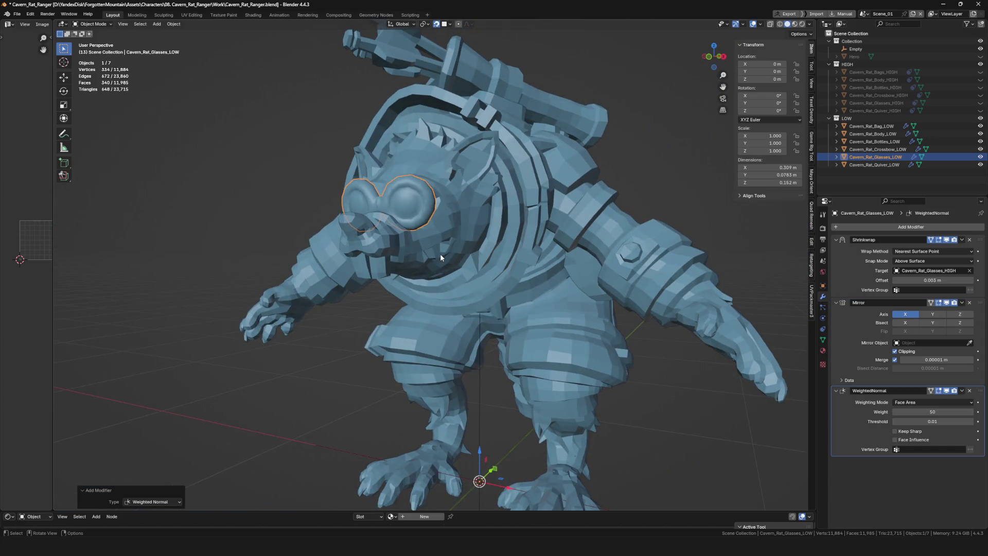
- Select Cavern_Rat_Body_LOW and add a Weighted Normal modifier to it
left_click(440, 253)
right_click(628, 295)
left_click(629, 295)
scroll(538, 287, "up", 4)
scroll(538, 287, "down", 4)
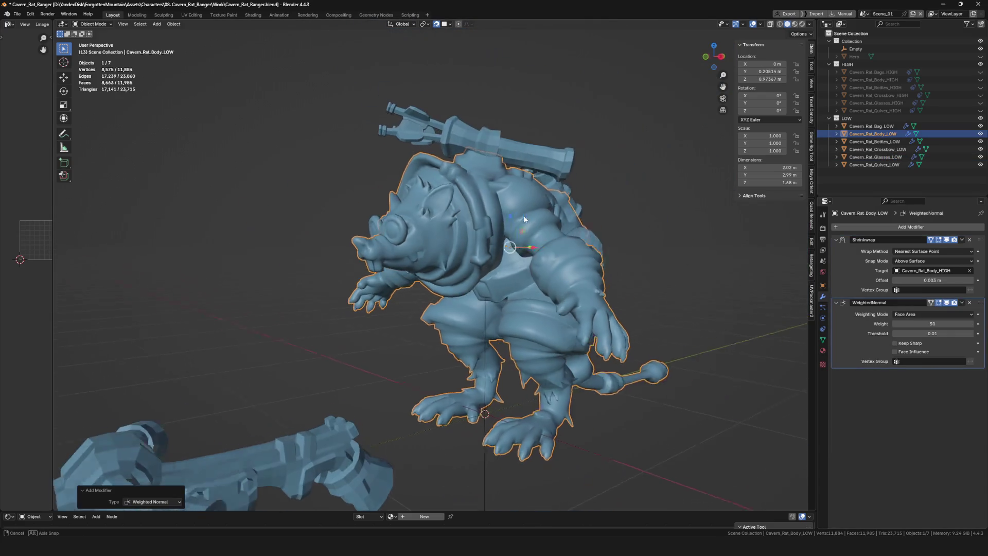
- Orbit to a frontal view showing the smoothly shaded rat and crossbow together
middle_click_drag(538, 287, 578, 309)
scroll(501, 217, "up", 4)
mouse_move(490, 277)
middle_mouse_down()
mouse_move(507, 277)
mouse_move(422, 271)
mouse_move(461, 283)
mouse_move(453, 309)
middle_mouse_up()
scroll(507, 277, "down", 4)
scroll(460, 282, "down", 2)
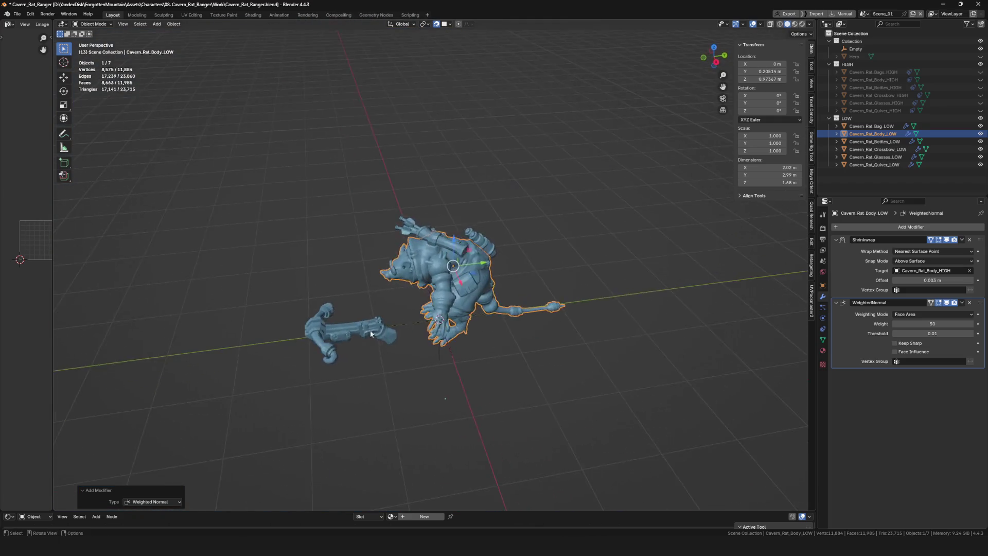
scroll(453, 309, "up", 3)
- Inspect the rat's back, selecting the quiver and then the low-poly crossbow
left_click(458, 353)
scroll(459, 353, "up", 4)
mouse_move(459, 353)
middle_mouse_down()
mouse_move(563, 355)
mouse_move(587, 322)
mouse_move(462, 142)
mouse_move(463, 154)
mouse_move(572, 230)
middle_mouse_up()
left_click(461, 142)
scroll(448, 143, "up", 5)
scroll(463, 155, "down", 4)
scroll(572, 231, "up", 2)
left_click(532, 343)
mouse_move(532, 343)
middle_mouse_down()
mouse_move(588, 330)
mouse_move(584, 361)
mouse_move(465, 162)
middle_mouse_up()
- Select the rat's chest bag, body and quiver in turn to check their modifiers
left_click(585, 365)
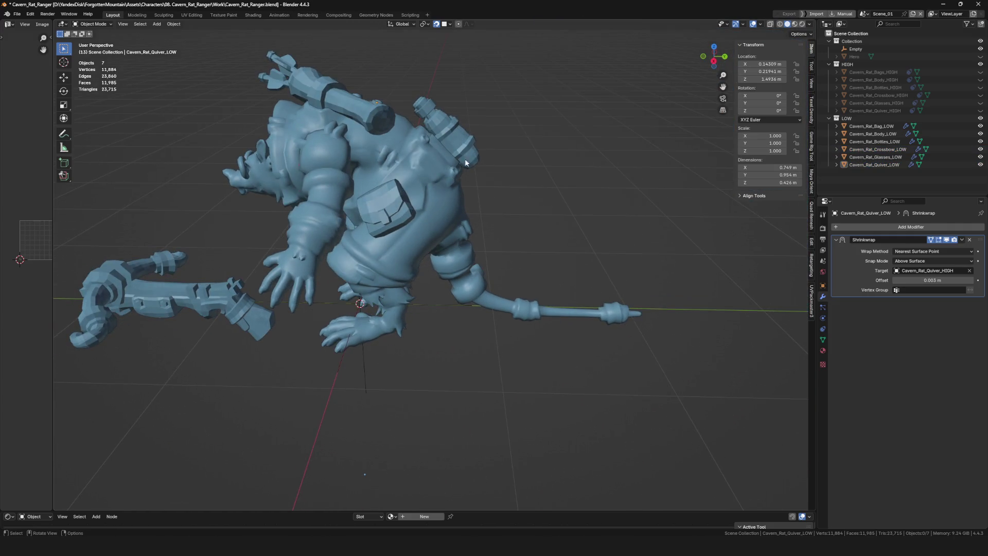
left_click(396, 222)
middle_click_drag(396, 222, 360, 236)
scroll(466, 236, "down", 2)
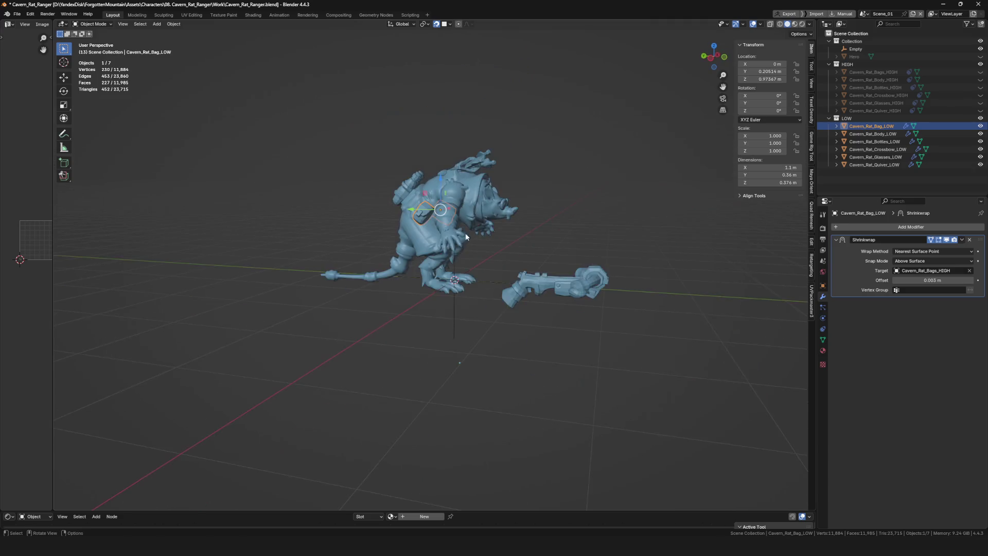
middle_click_drag(634, 230, 524, 240)
left_click(462, 236)
scroll(462, 236, "up", 3)
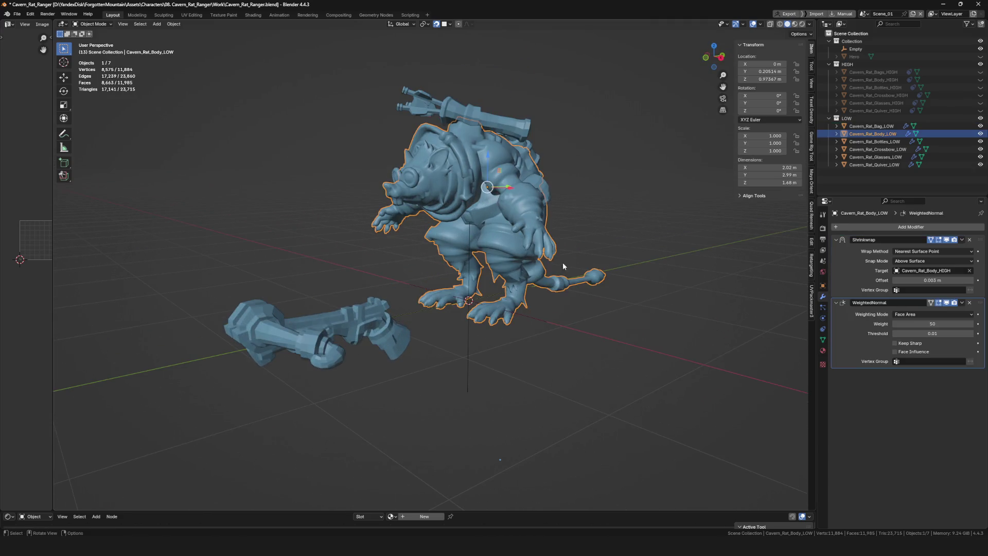
left_click(426, 125)
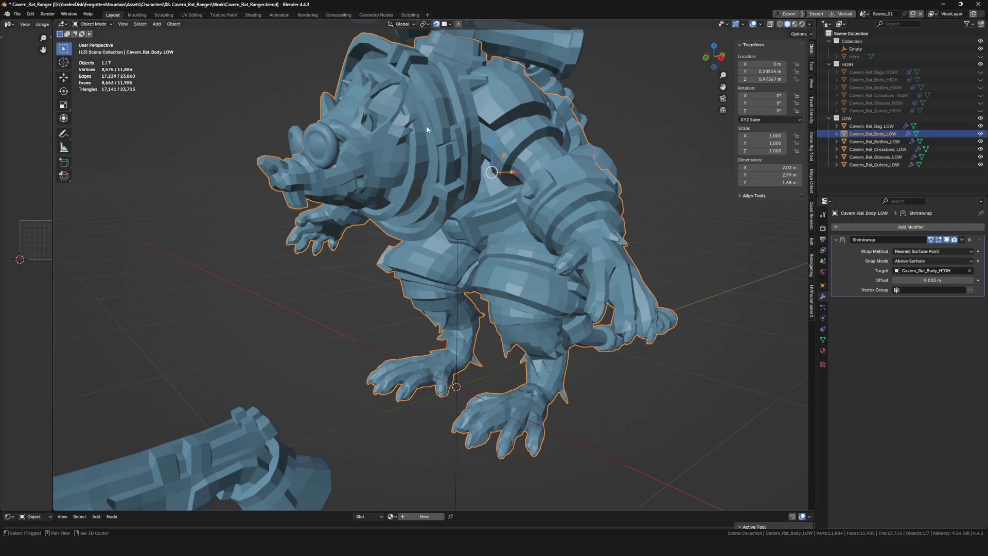
middle_click_drag(426, 125, 425, 206, "ctrl")
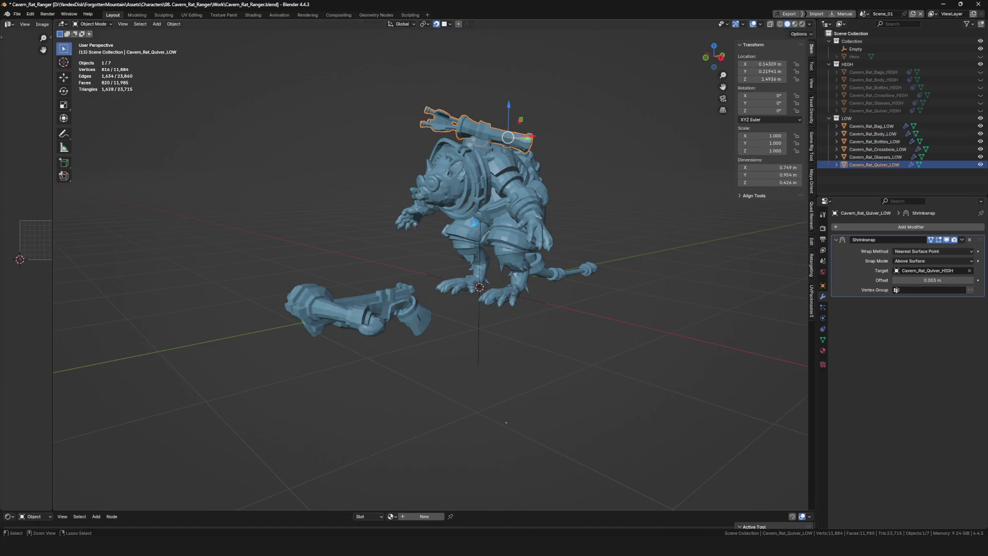
- Save Cavern_Rat_Ranger.blend, then inspect the rat and crossbow up close and from a wide view
key("ctrl+s")
mouse_move(548, 222)
middle_mouse_down()
mouse_move(536, 264)
mouse_move(530, 230)
middle_mouse_up()
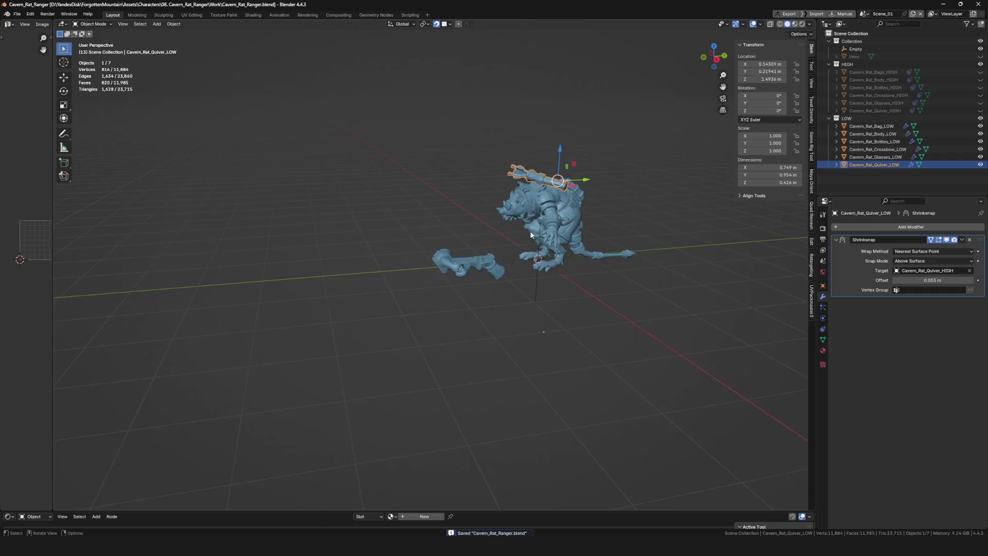
scroll(530, 230, "up", 5)
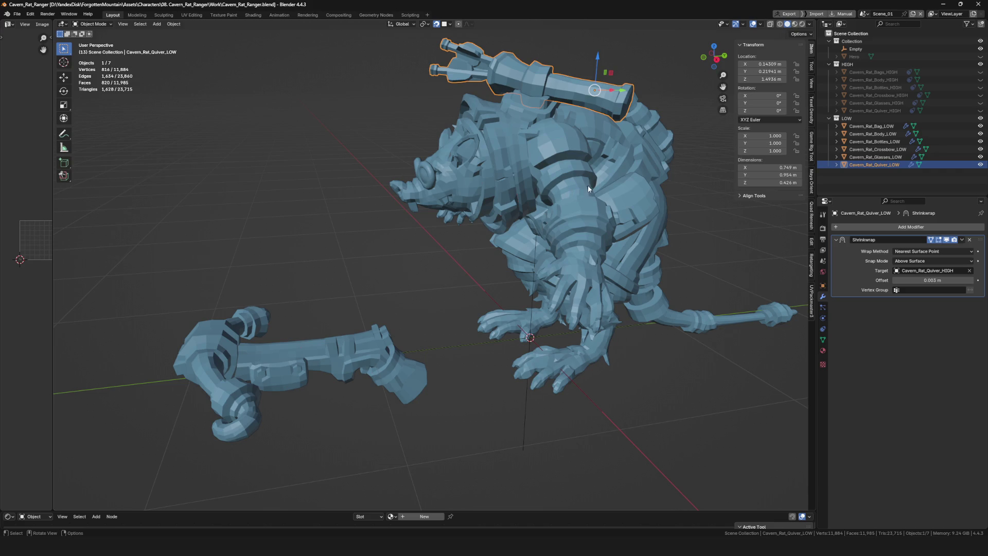
mouse_move(432, 369)
middle_mouse_down("ctrl")
mouse_move(455, 363)
mouse_move(451, 352)
mouse_move(497, 321)
middle_mouse_up("ctrl")
key("Escape")
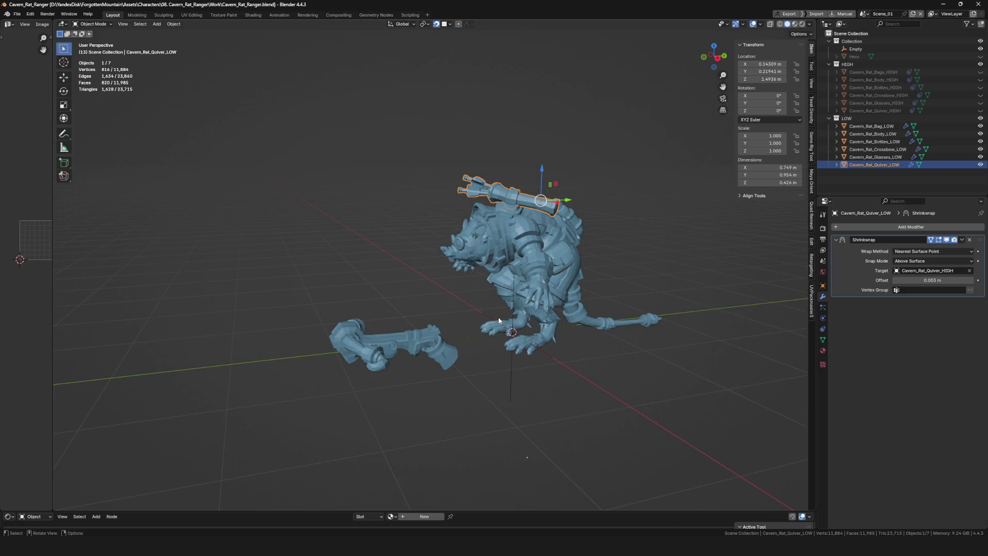
middle_click_drag(538, 311, 542, 315)
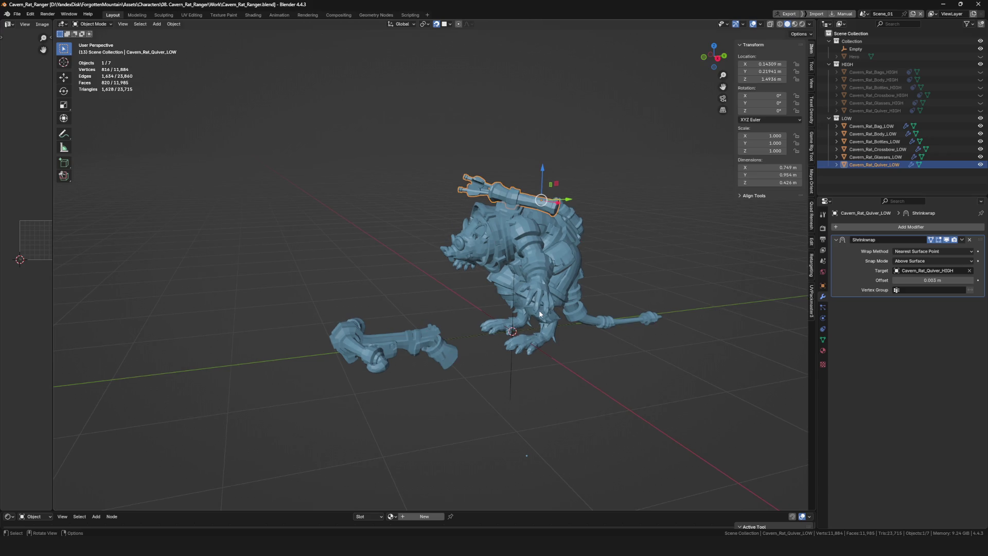